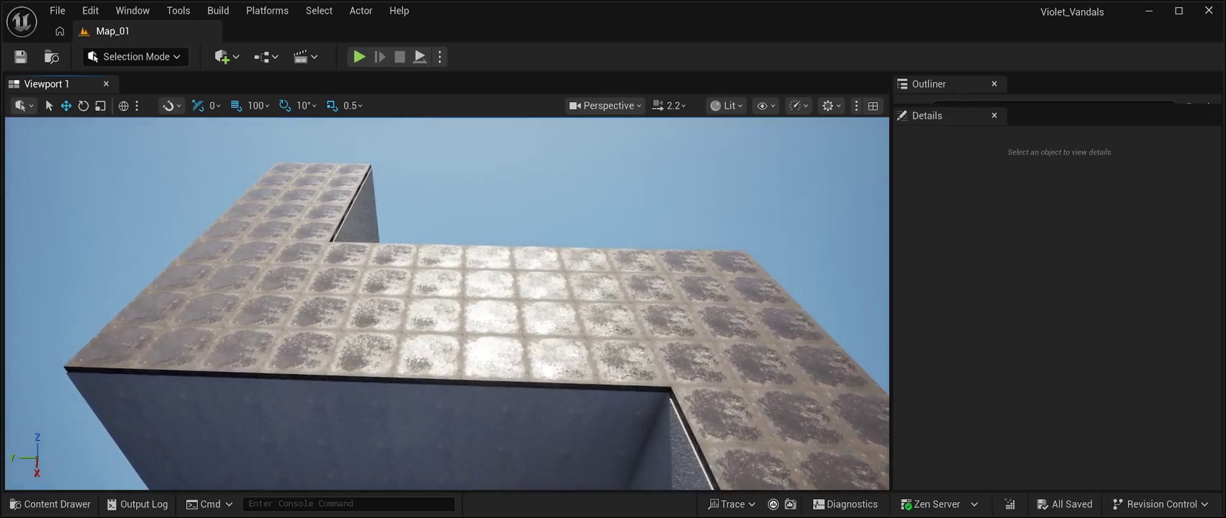
# Delete a column of four SM_Roof tiles to open a roof gap, then show the mesh assets.
pyautogui.click(561, 363)
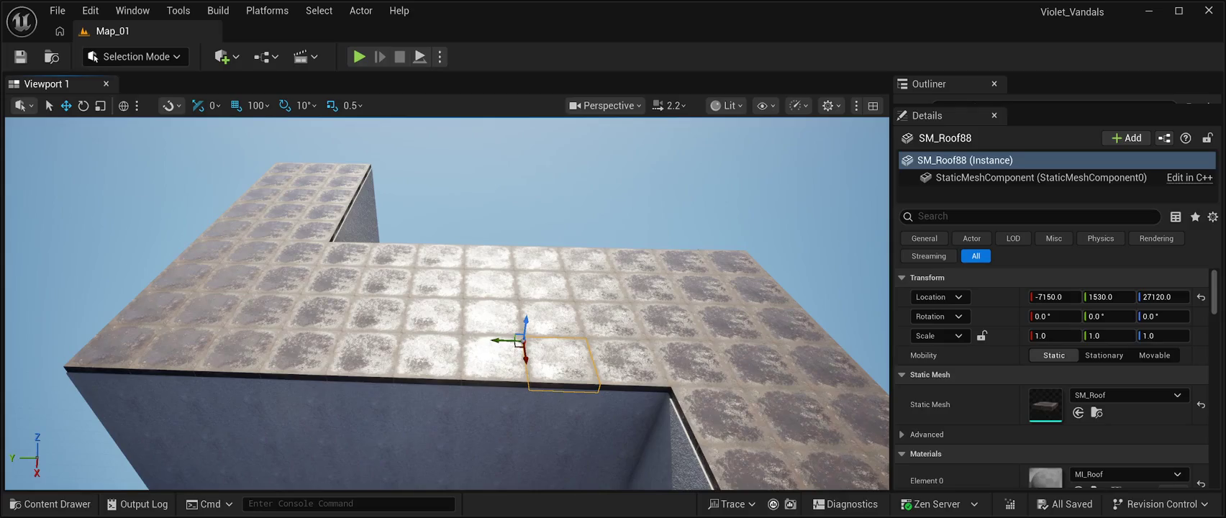
pyautogui.keyDown('ctrl'); pyautogui.click(550, 318); pyautogui.keyUp('ctrl')
pyautogui.keyDown('ctrl'); pyautogui.click(545, 286); pyautogui.keyUp('ctrl')
pyautogui.keyDown('ctrl'); pyautogui.click(539, 260); pyautogui.keyUp('ctrl')
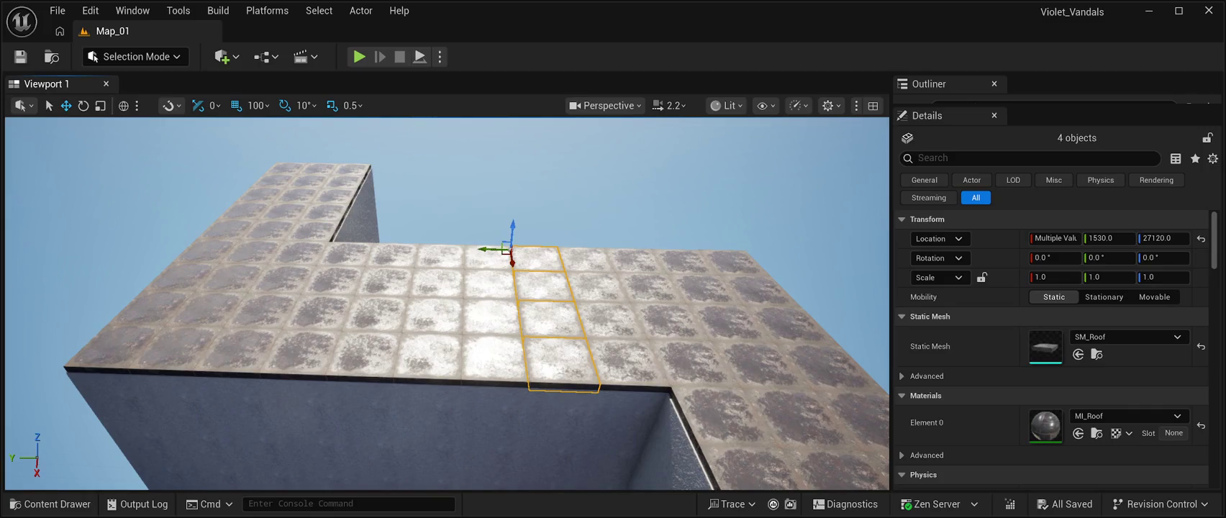
pyautogui.press('Delete')
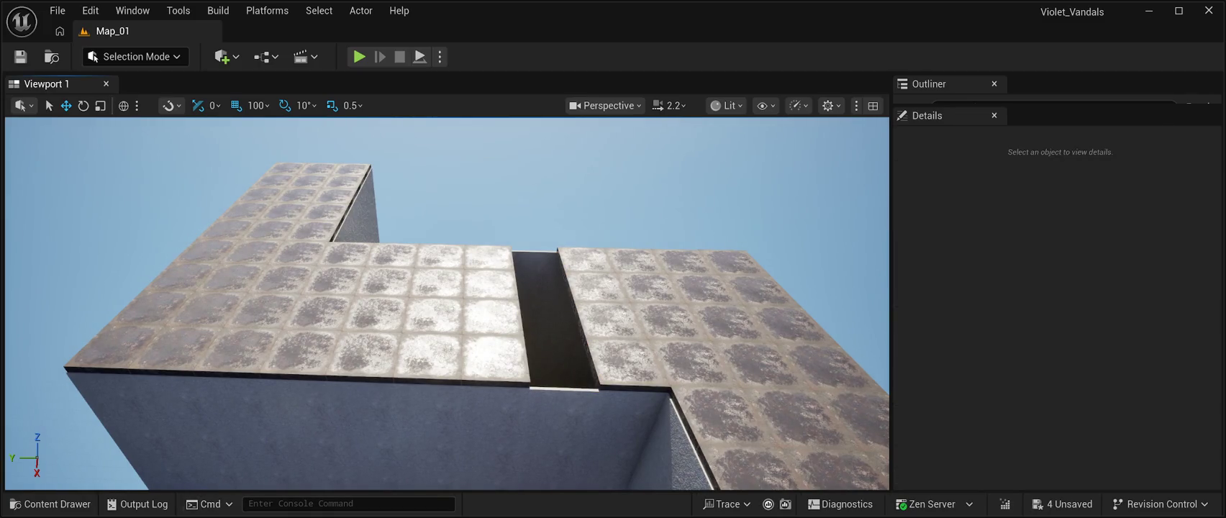
pyautogui.hotkey('ctrl', 'space')
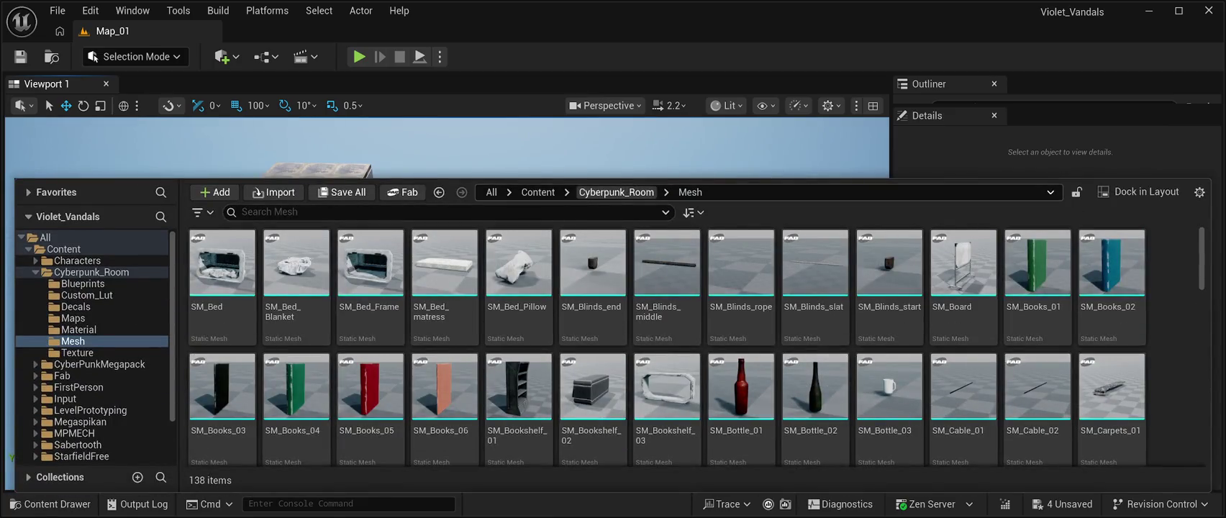
# Search the assets for 'Window' and place SM_Huge_Window_01 into the level.
pyautogui.click(242, 212)
pyautogui.write('Window')
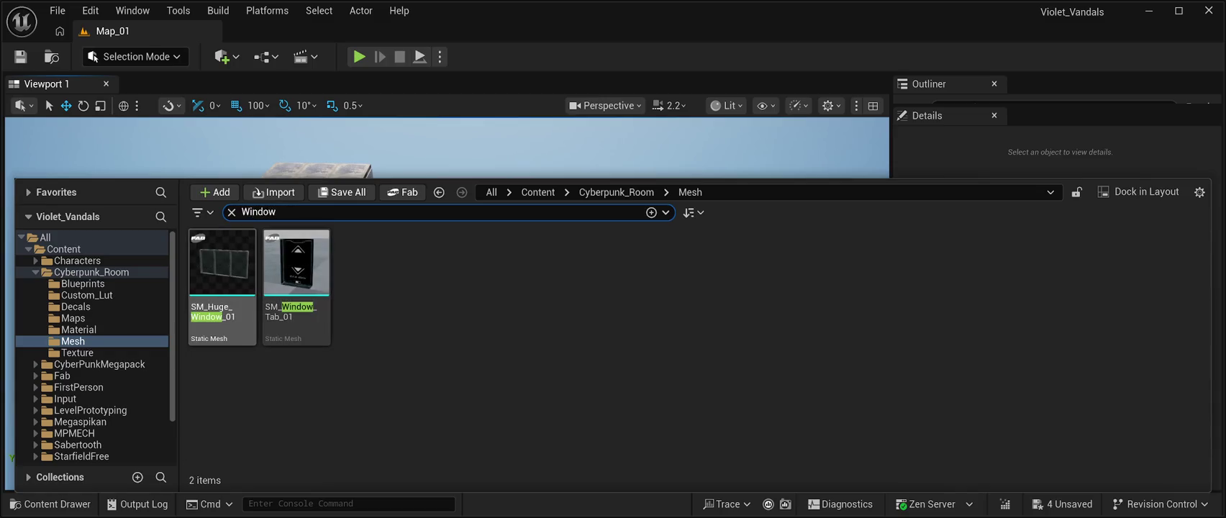
pyautogui.click(222, 262)
pyautogui.moveTo(222, 455)
pyautogui.mouseDown()
pyautogui.moveTo(583, 141)
pyautogui.moveTo(550, 132)
pyautogui.moveTo(496, 249)
pyautogui.mouseUp()
# Lower the window over the roof gap and rotate it -90° to lie flat.
pyautogui.moveTo(552, 212)
pyautogui.mouseDown()
pyautogui.moveTo(540, 359)
pyautogui.moveTo(403, 355)
pyautogui.mouseUp()
pyautogui.moveTo(446, 302); pyautogui.dragTo(392, 295)
pyautogui.moveTo(461, 275)
pyautogui.mouseDown()
pyautogui.moveTo(469, 341)
pyautogui.moveTo(453, 359)
pyautogui.moveTo(509, 315)
pyautogui.mouseUp()
pyautogui.press('e')
pyautogui.press('w')
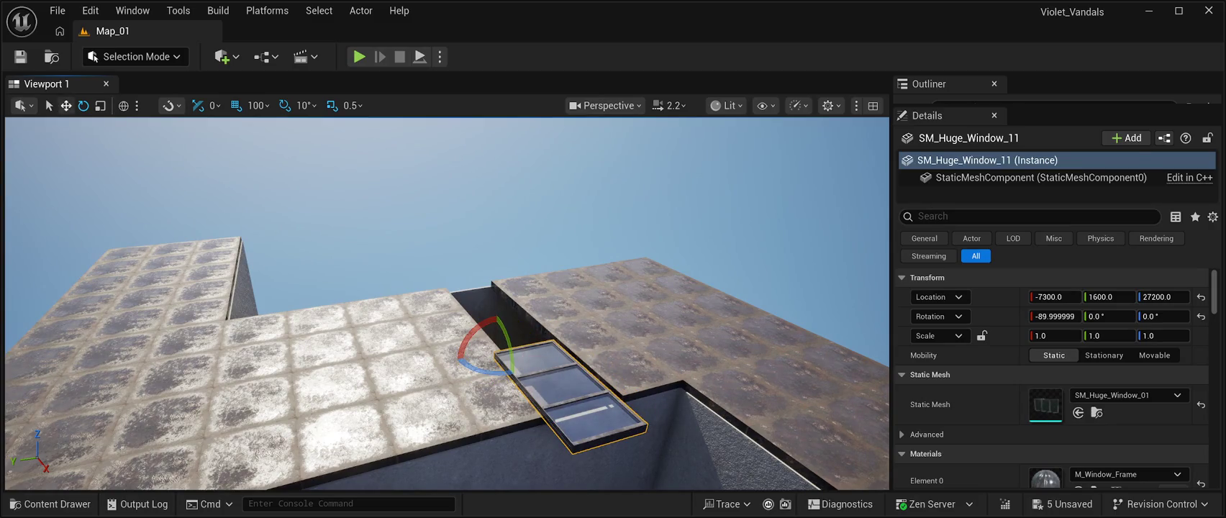
# Seat the window in the roof opening, shifting it 100 units along X.
pyautogui.moveTo(324, 301)
pyautogui.mouseDown()
pyautogui.moveTo(372, 292)
pyautogui.moveTo(371, 275)
pyautogui.mouseUp()
pyautogui.moveTo(367, 238)
pyautogui.mouseDown()
pyautogui.moveTo(381, 274)
pyautogui.moveTo(378, 216)
pyautogui.moveTo(370, 266)
pyautogui.moveTo(334, 213)
pyautogui.moveTo(352, 237)
pyautogui.mouseUp()
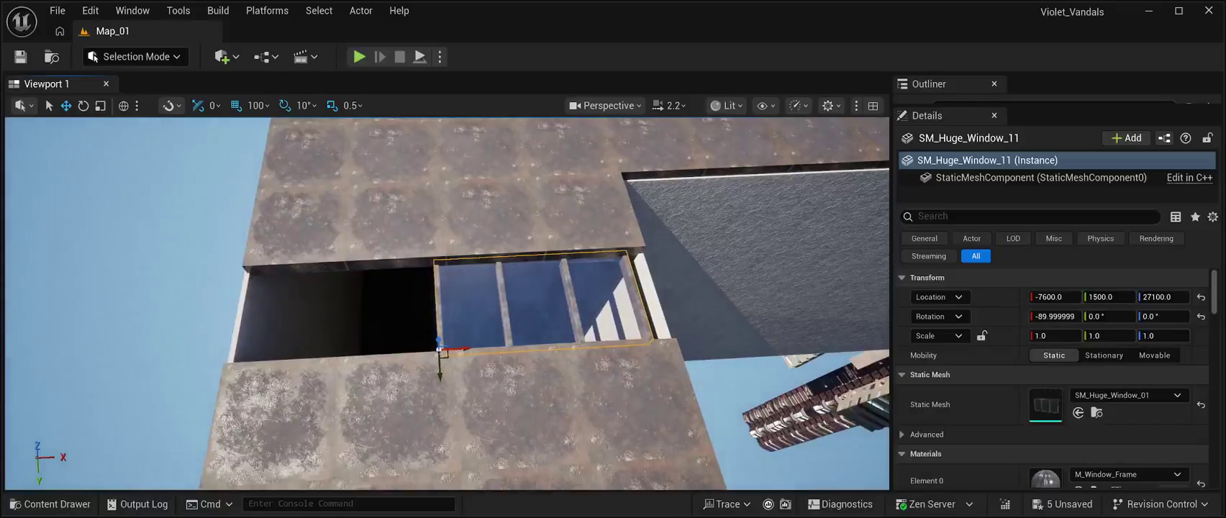
pyautogui.moveTo(464, 348)
pyautogui.mouseDown()
pyautogui.moveTo(517, 349)
pyautogui.moveTo(496, 346)
pyautogui.mouseUp()
# Duplicate the window and slide the copy, SM_Huge_Window_12, along the gap to X -8400.
pyautogui.hotkey('ctrl', 'd')
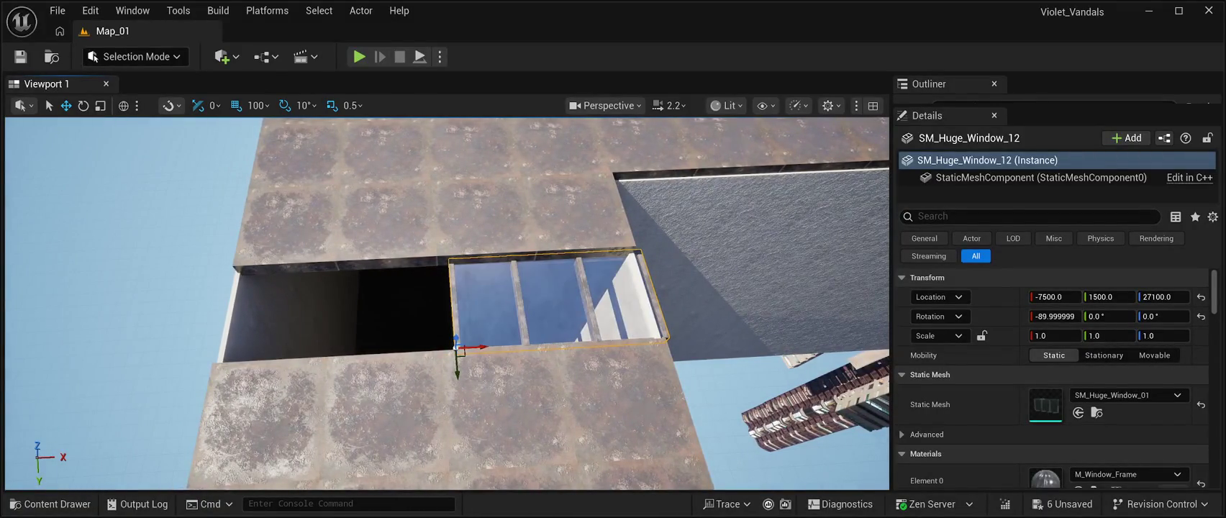
pyautogui.moveTo(484, 350)
pyautogui.mouseDown()
pyautogui.moveTo(274, 344)
pyautogui.moveTo(240, 329)
pyautogui.moveTo(302, 320)
pyautogui.mouseUp()
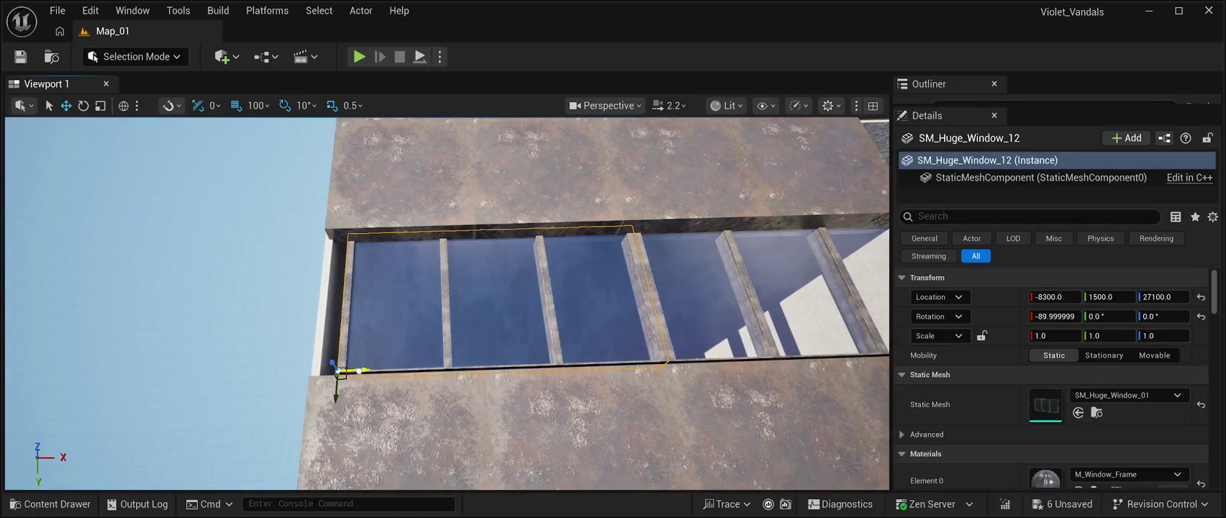
pyautogui.moveTo(356, 370); pyautogui.dragTo(322, 354)
pyautogui.click(475, 295)
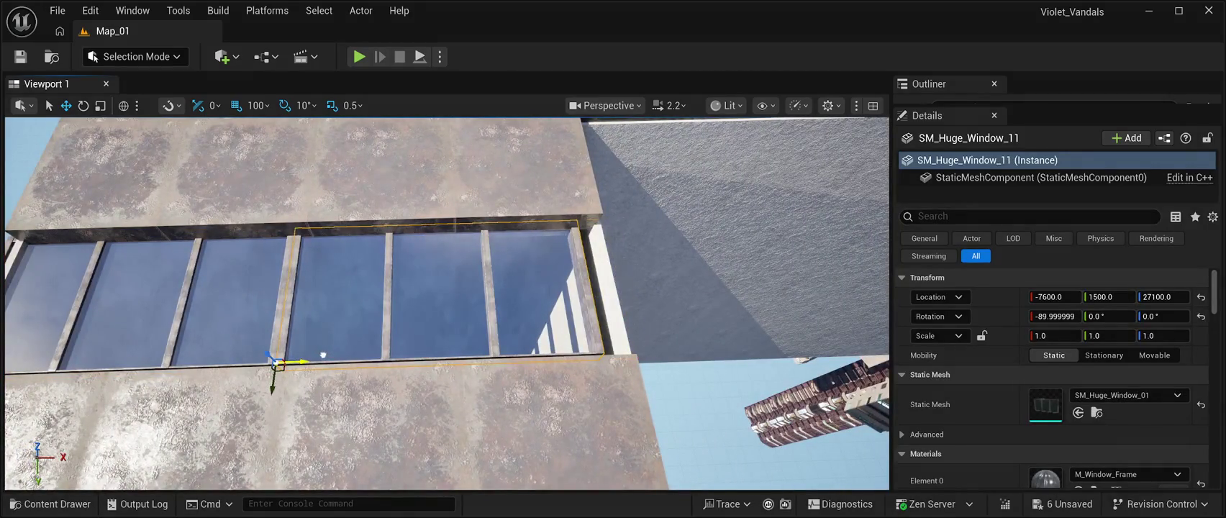
pyautogui.hotkey('ctrl', 'z')
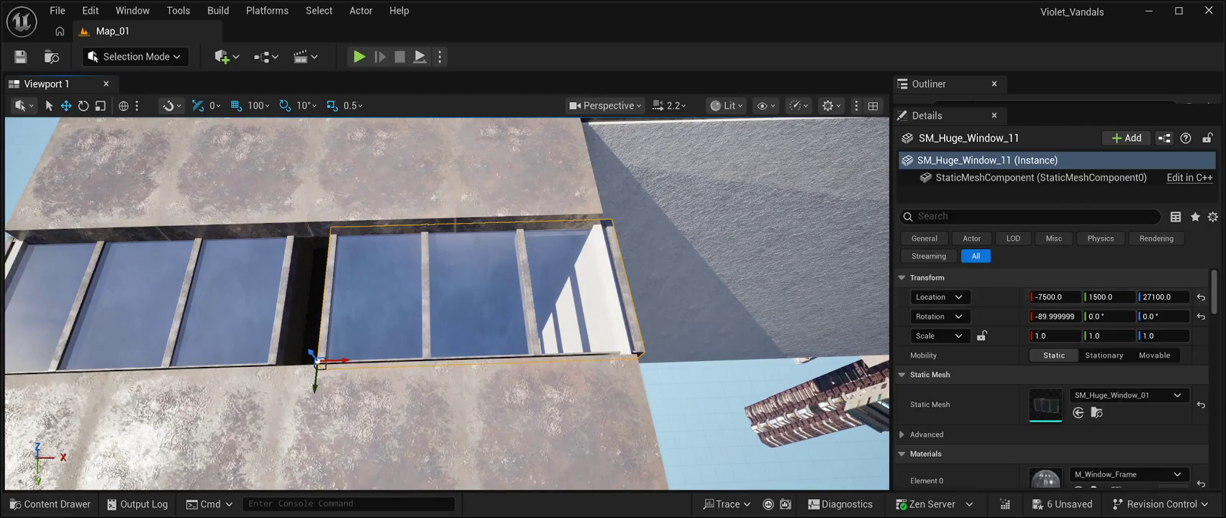
pyautogui.click(1107, 296)
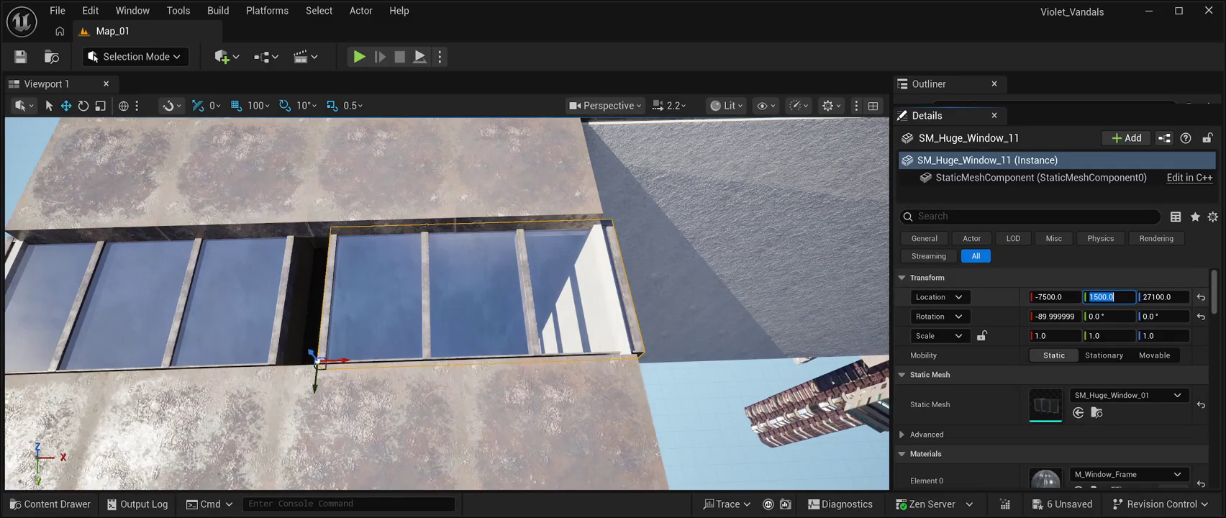
# Set the window's Y location to 1499, then nudge it slightly.
pyautogui.write('1491')
pyautogui.press('Return')
pyautogui.write('1499')
pyautogui.press('Return')
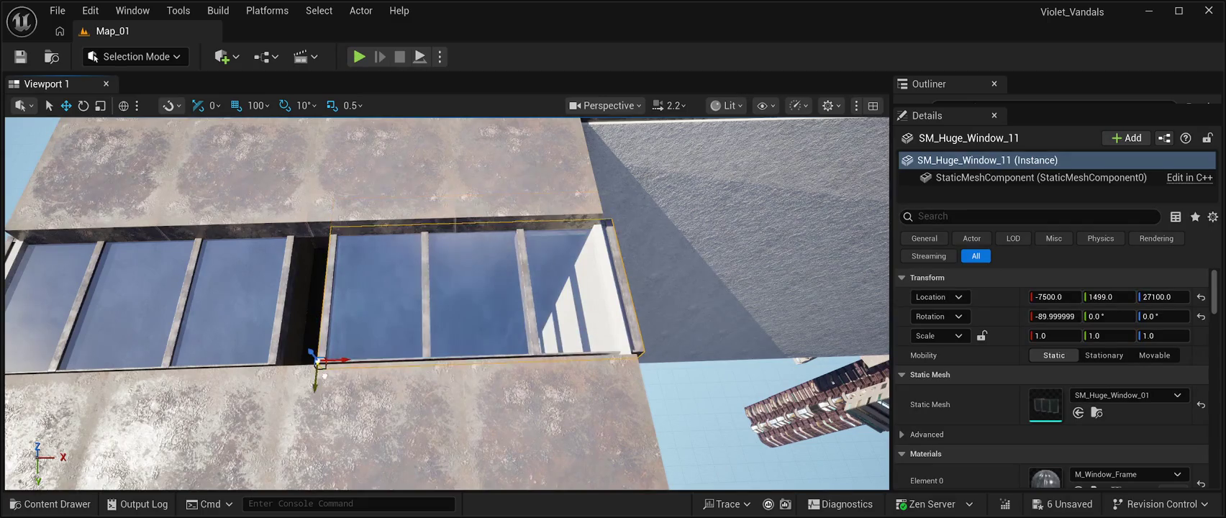
pyautogui.moveTo(446, 302)
pyautogui.mouseDown()
pyautogui.moveTo(446, 359)
pyautogui.moveTo(417, 317)
pyautogui.moveTo(417, 352)
pyautogui.mouseUp()
pyautogui.moveTo(1108, 296)
pyautogui.mouseDown()
pyautogui.moveTo(1098, 297)
pyautogui.moveTo(1129, 297)
pyautogui.mouseUp()
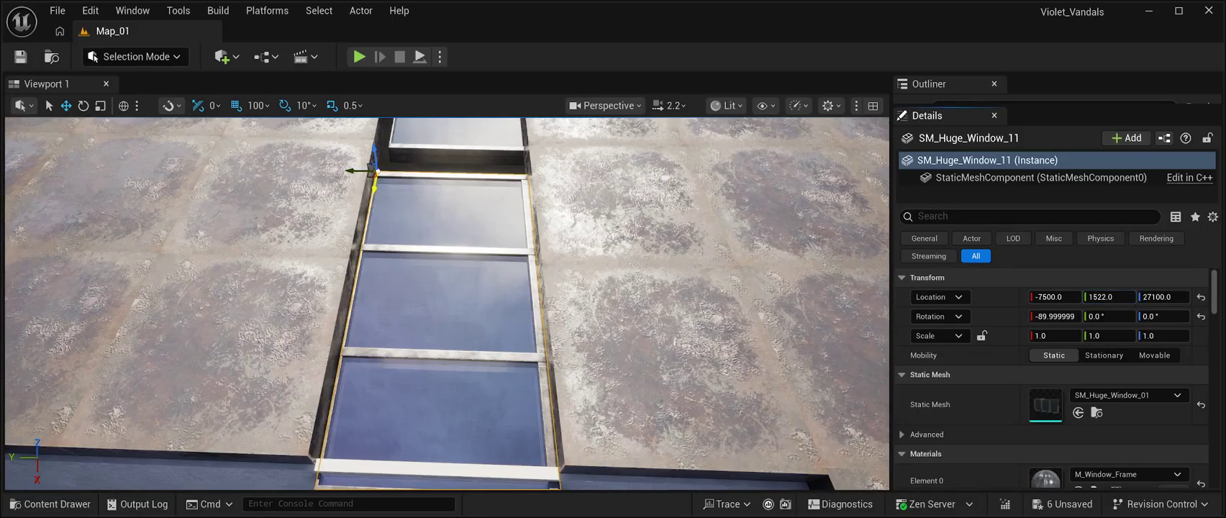
# Align the second window with the first along X, ending at -8355, 1523, 27100.
pyautogui.moveTo(374, 185)
pyautogui.mouseDown()
pyautogui.moveTo(383, 175)
pyautogui.moveTo(375, 188)
pyautogui.mouseUp()
pyautogui.moveTo(1054, 297); pyautogui.dragTo(1027, 296)
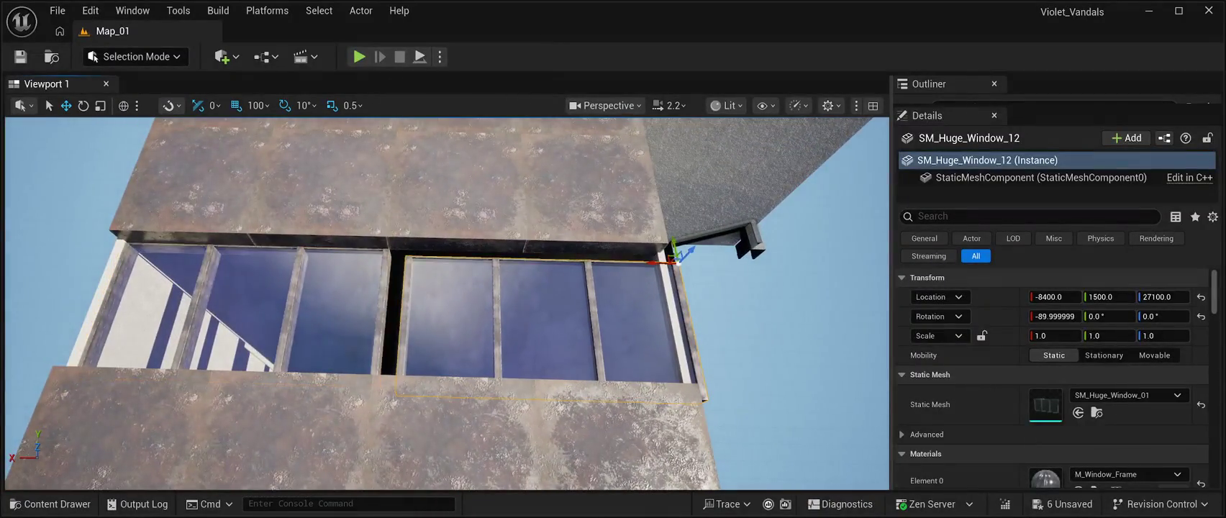
pyautogui.moveTo(1054, 297)
pyautogui.mouseDown()
pyautogui.moveTo(1044, 296)
pyautogui.moveTo(1110, 297)
pyautogui.mouseUp()
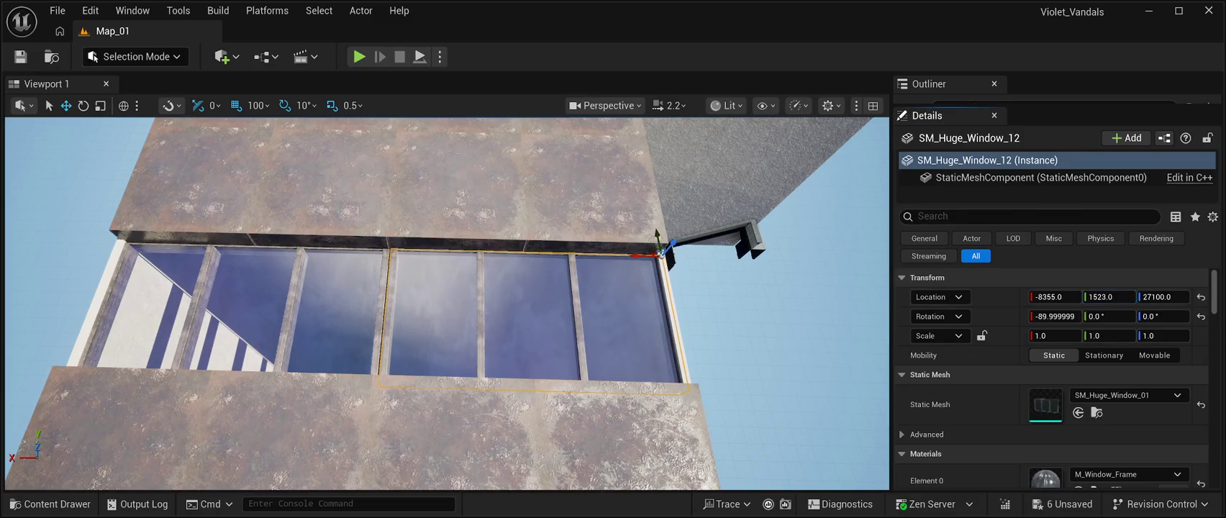
pyautogui.moveTo(446, 303)
pyautogui.mouseDown()
pyautogui.moveTo(432, 338)
pyautogui.moveTo(410, 287)
pyautogui.mouseUp()
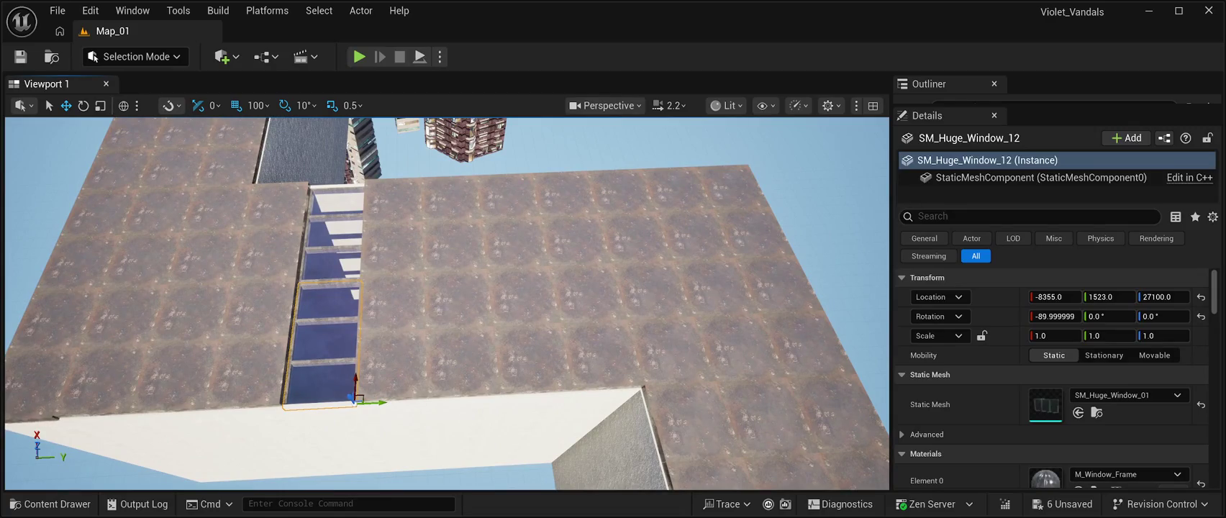
pyautogui.click(529, 360)
# Delete another column of four roof tiles to open a second gap.
pyautogui.press('a')
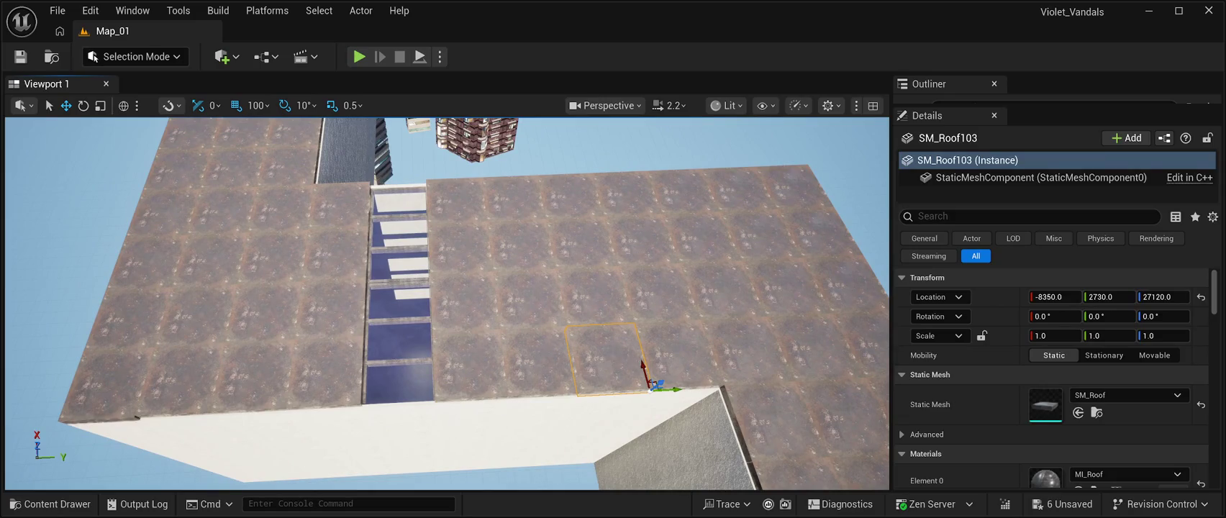
pyautogui.keyDown('ctrl'); pyautogui.click(597, 295); pyautogui.keyUp('ctrl')
pyautogui.keyDown('ctrl'); pyautogui.click(583, 243); pyautogui.keyUp('ctrl')
pyautogui.keyDown('ctrl'); pyautogui.click(564, 195); pyautogui.keyUp('ctrl')
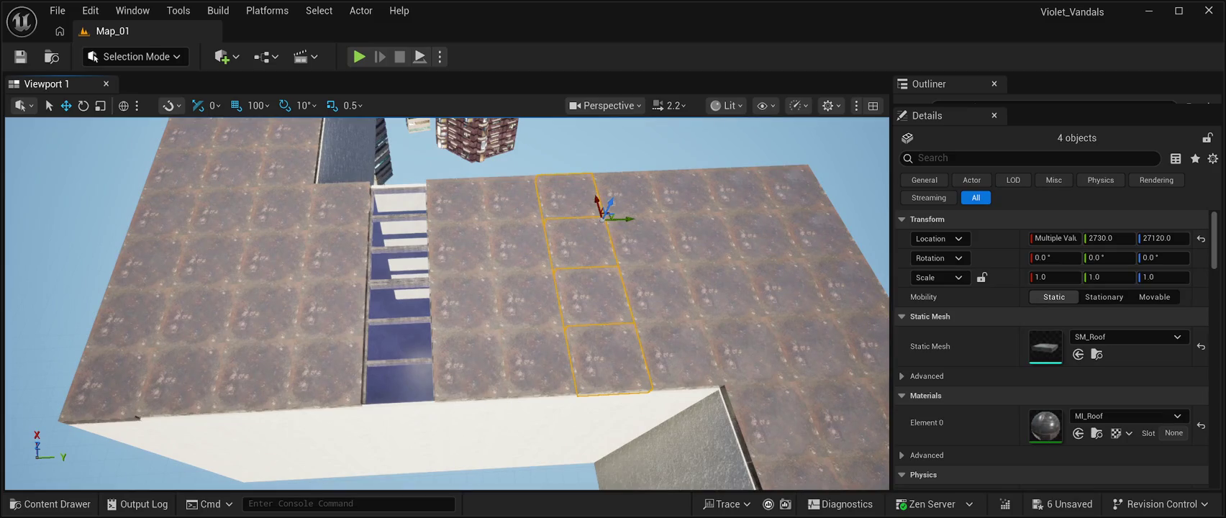
pyautogui.press('Delete')
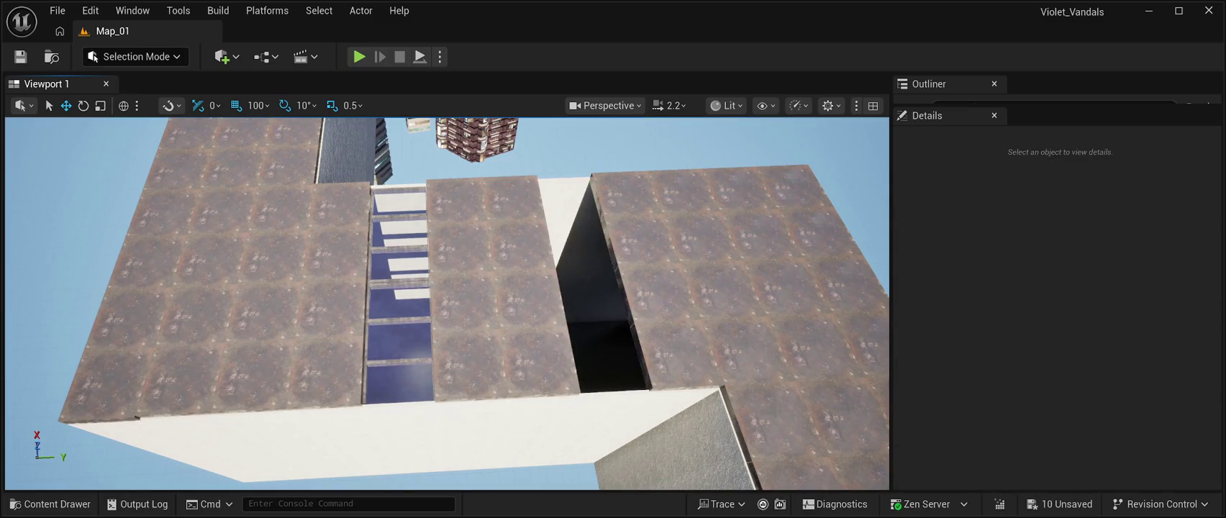
# Alt-drag a copy of both skylight windows into the new roof gap.
pyautogui.click(400, 295)
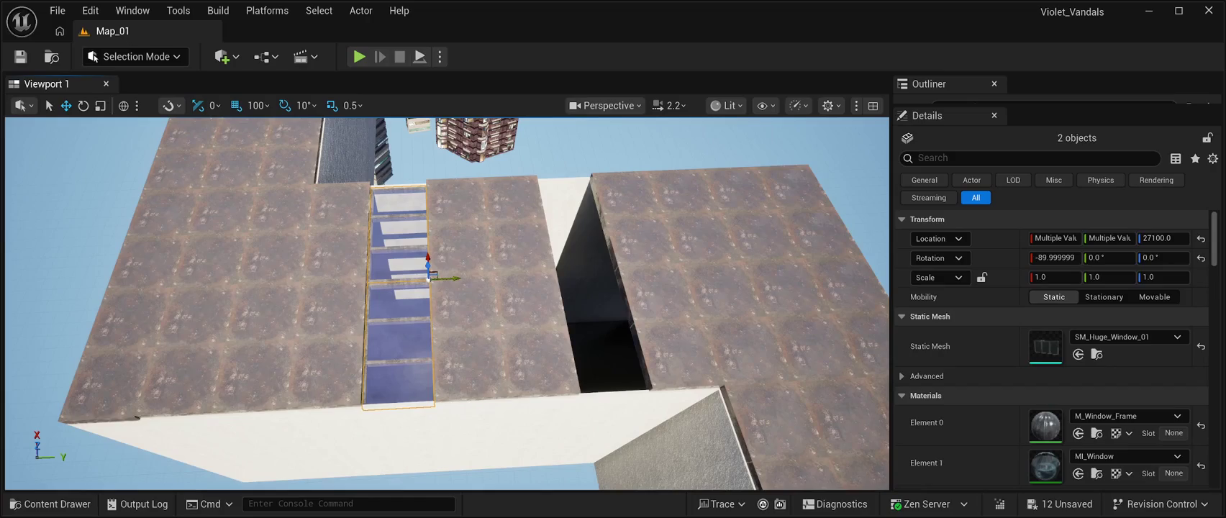
pyautogui.moveTo(429, 276)
pyautogui.mouseDown()
pyautogui.moveTo(492, 265)
pyautogui.moveTo(638, 295)
pyautogui.mouseUp()
pyautogui.press('f')
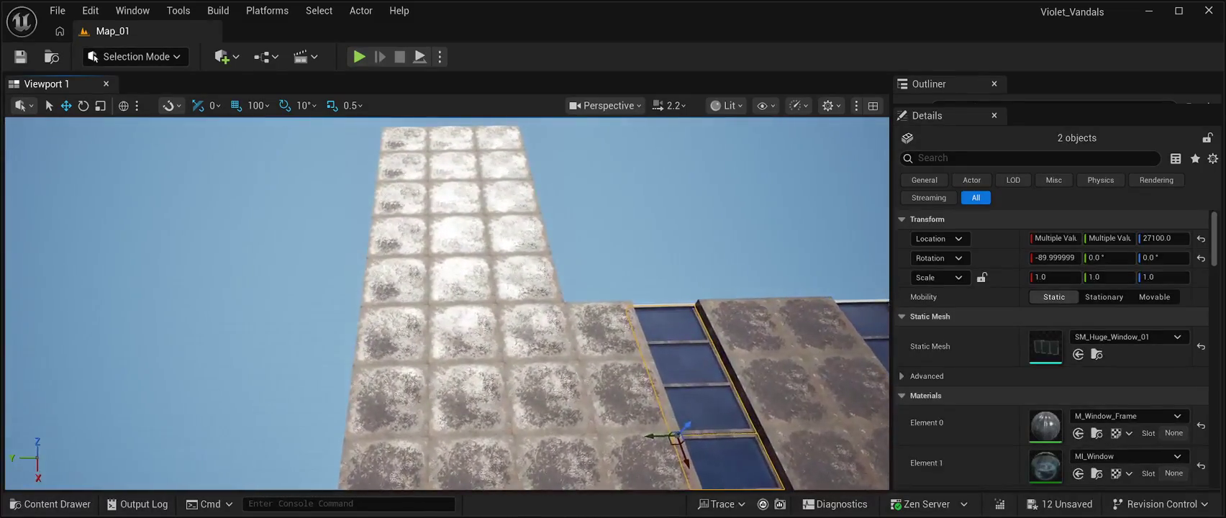
pyautogui.click(527, 282)
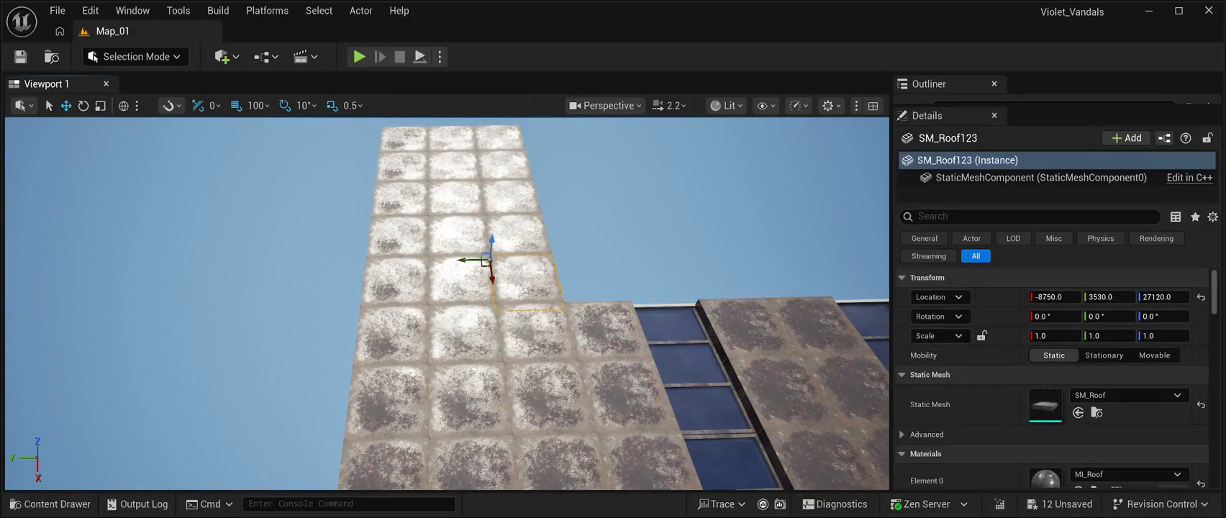
# Delete three more roof tiles to open a further gap.
pyautogui.keyDown('ctrl'); pyautogui.click(462, 282); pyautogui.keyUp('ctrl')
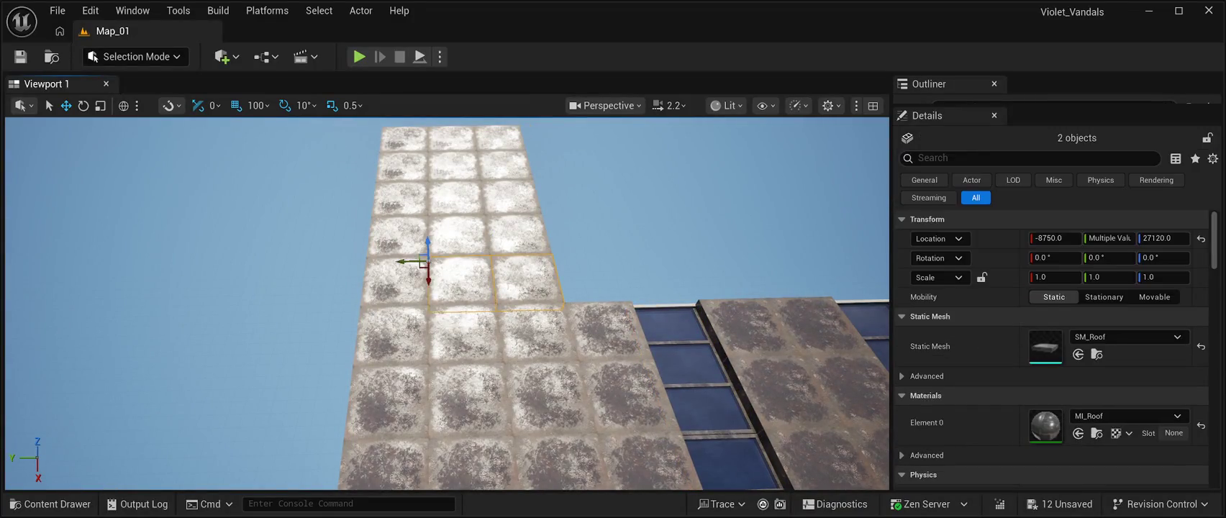
pyautogui.keyDown('ctrl'); pyautogui.click(395, 285); pyautogui.keyUp('ctrl')
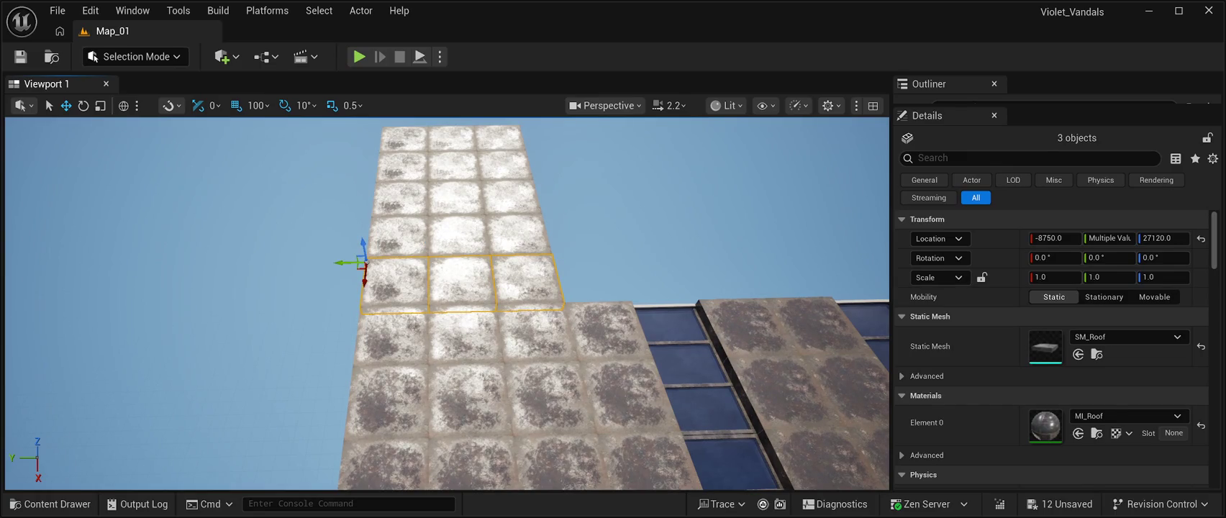
pyautogui.press('Delete')
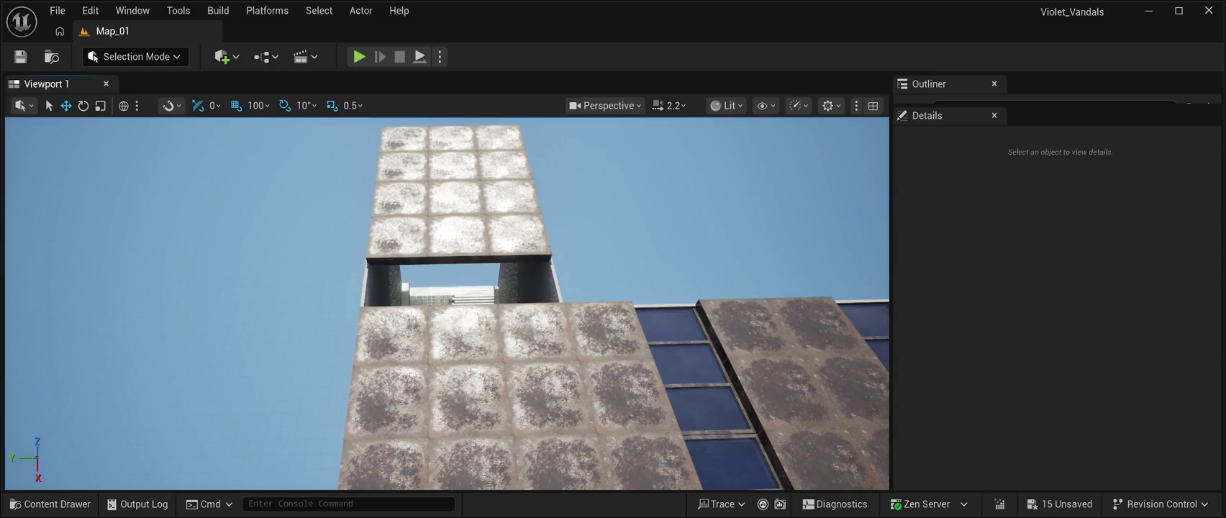
# Duplicate the end window and rotate the copy -90° about Z.
pyautogui.click(687, 363)
pyautogui.hotkey('ctrl', 'd')
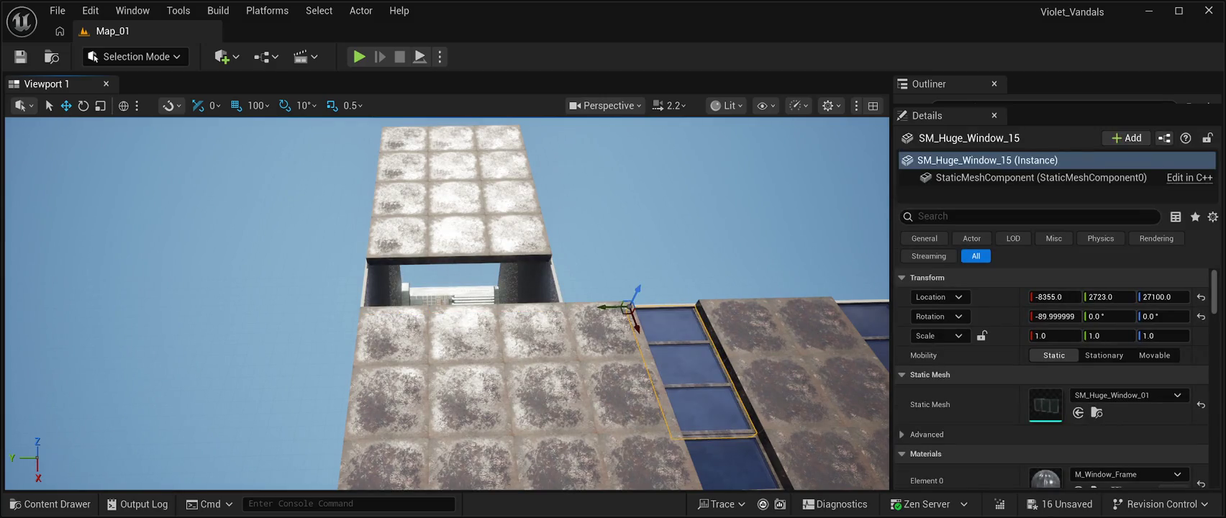
pyautogui.moveTo(634, 325); pyautogui.dragTo(615, 227)
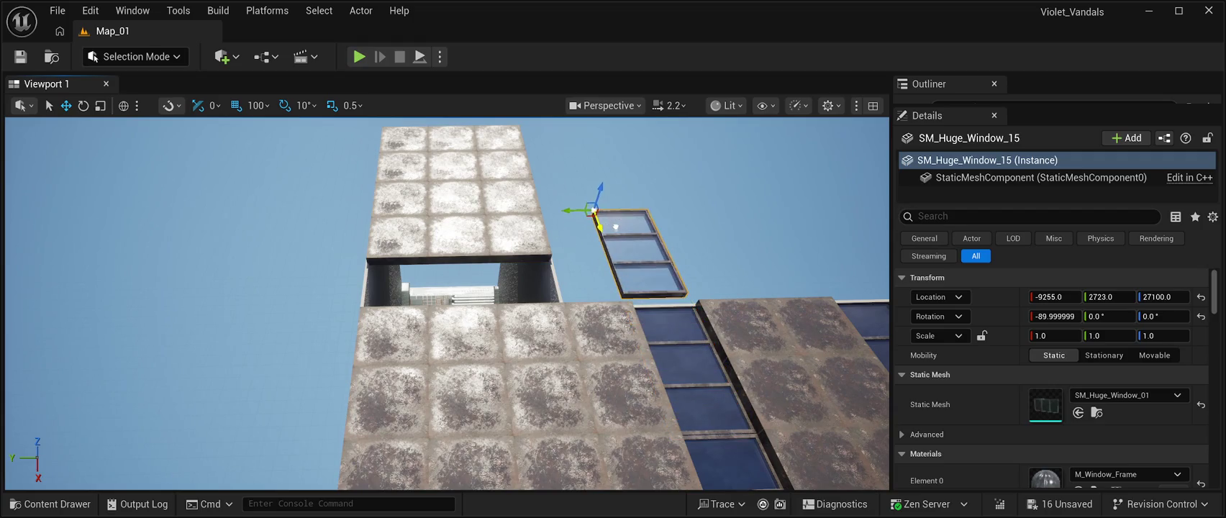
pyautogui.press('e')
pyautogui.moveTo(594, 219)
pyautogui.mouseDown()
pyautogui.moveTo(605, 236)
pyautogui.moveTo(617, 224)
pyautogui.moveTo(604, 214)
pyautogui.mouseUp()
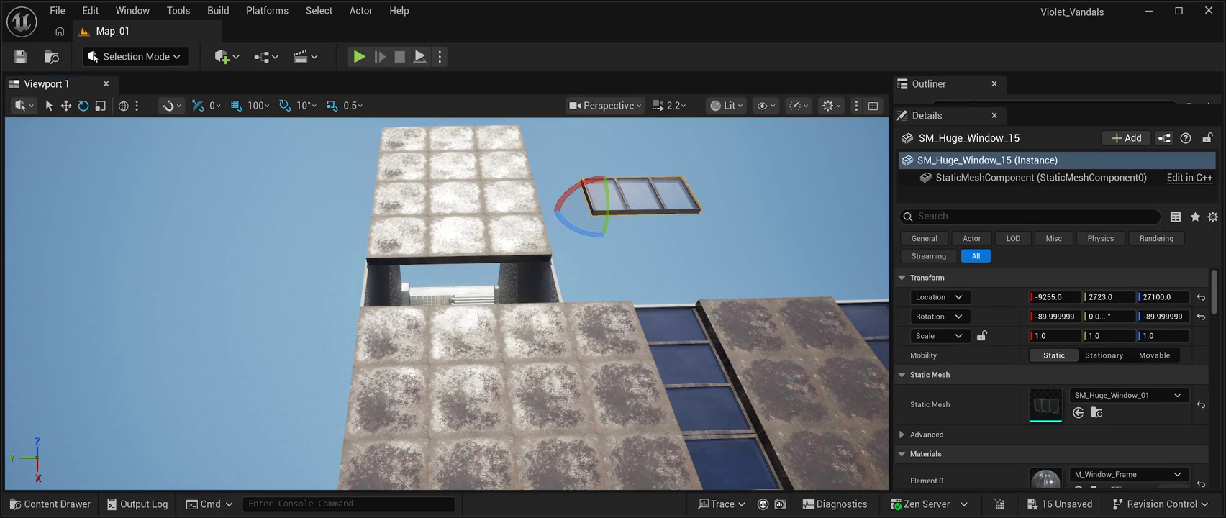
pyautogui.press('w')
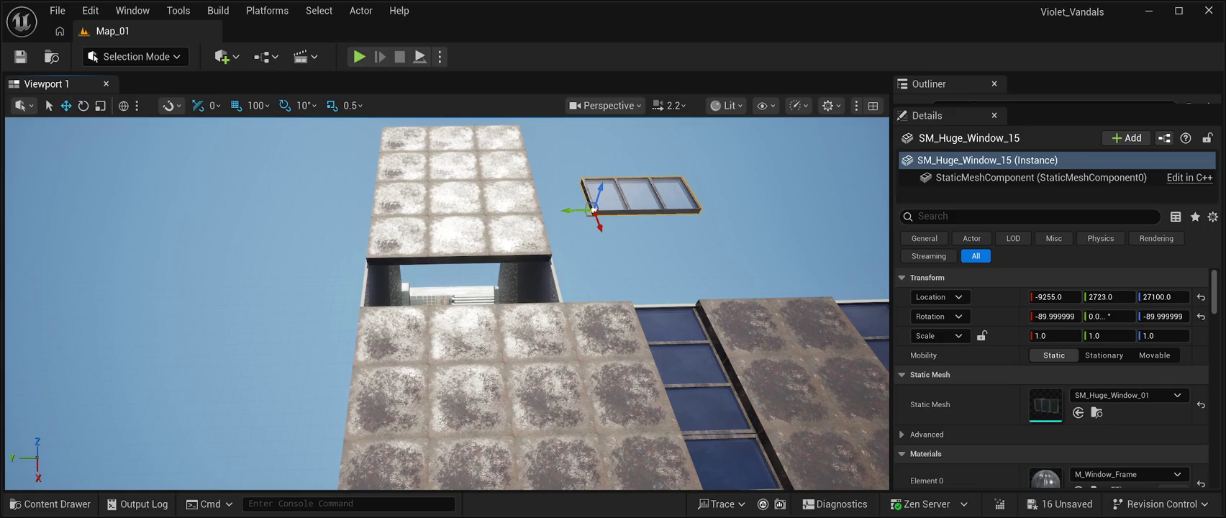
# Move SM_Huge_Window_15 into the opening at -8355, 4123, 27100.
pyautogui.moveTo(594, 209)
pyautogui.mouseDown()
pyautogui.moveTo(599, 268)
pyautogui.moveTo(624, 293)
pyautogui.moveTo(338, 302)
pyautogui.moveTo(329, 313)
pyautogui.mouseUp()
pyautogui.press('f')
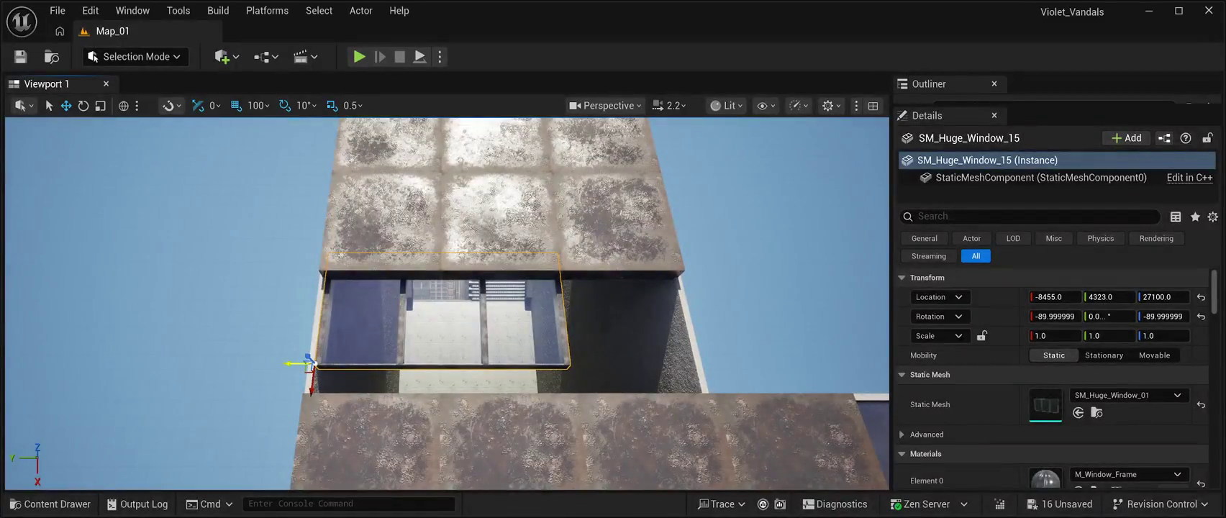
pyautogui.moveTo(295, 363); pyautogui.dragTo(334, 357)
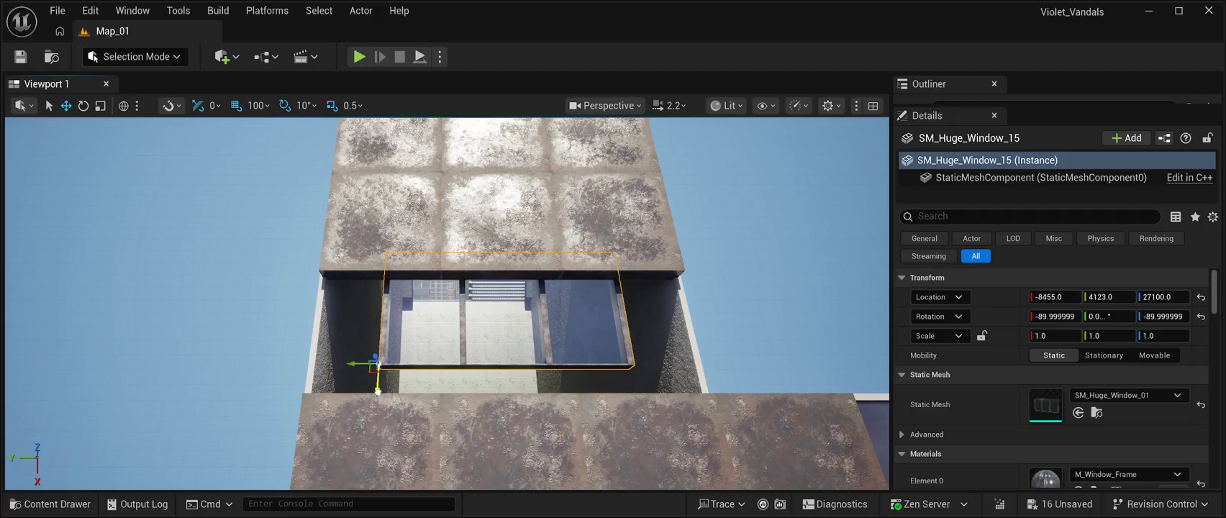
pyautogui.moveTo(382, 405)
pyautogui.mouseDown()
pyautogui.moveTo(472, 351)
pyautogui.moveTo(424, 327)
pyautogui.mouseUp()
pyautogui.click(359, 241)
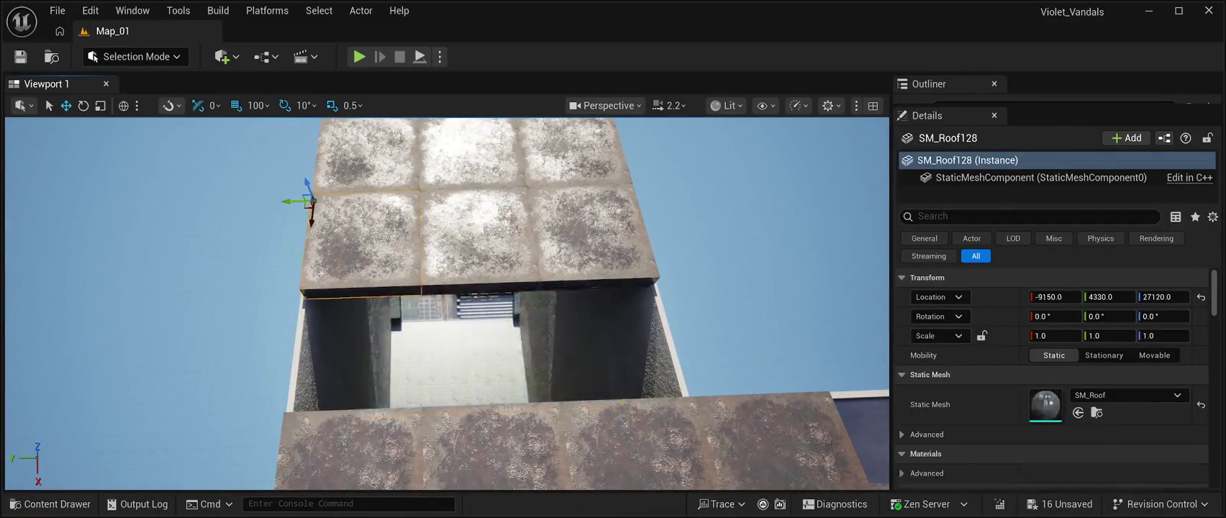
# Shift two roof tiles along X, one by 400 units.
pyautogui.moveTo(311, 220)
pyautogui.mouseDown()
pyautogui.moveTo(297, 241)
pyautogui.moveTo(305, 322)
pyautogui.mouseUp()
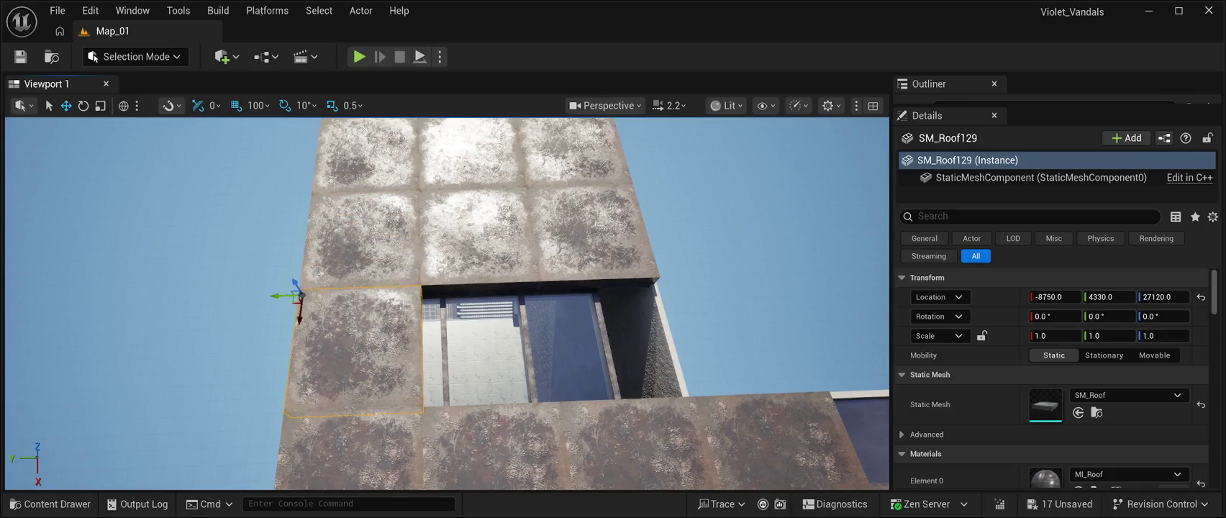
pyautogui.click(435, 280)
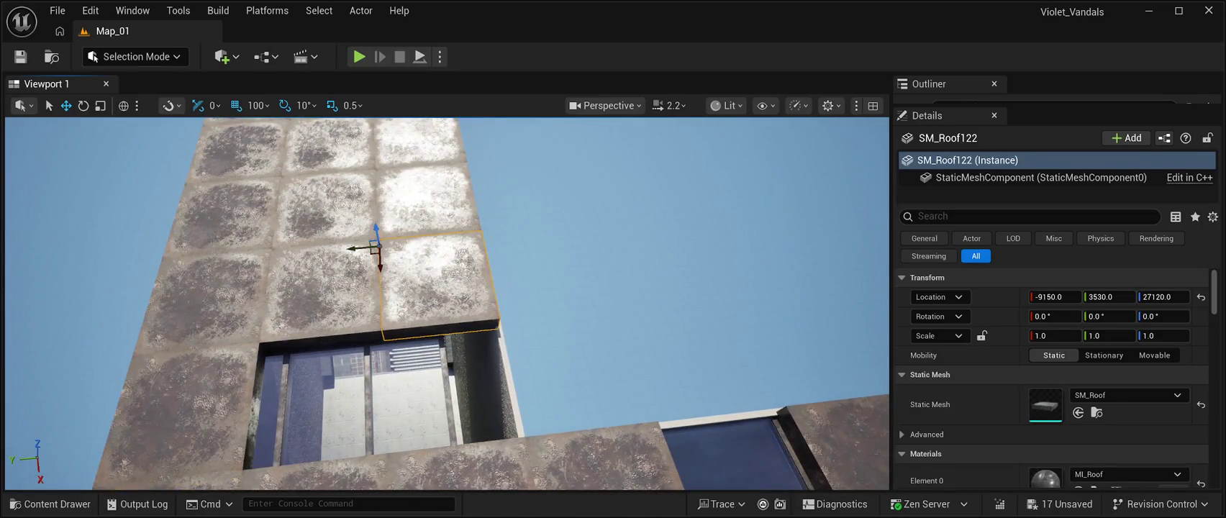
pyautogui.moveTo(380, 260)
pyautogui.mouseDown()
pyautogui.moveTo(369, 309)
pyautogui.moveTo(382, 333)
pyautogui.moveTo(444, 356)
pyautogui.mouseUp()
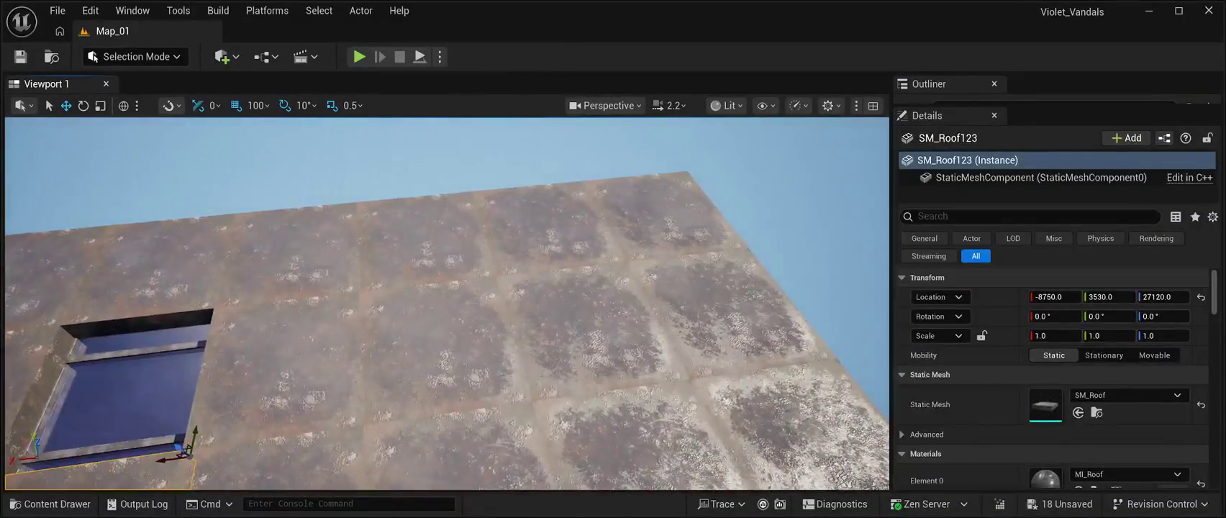
# Delete a roof tile and fill the hole with window copy SM_Huge_Window_16 at X -9155.
pyautogui.click(446, 356)
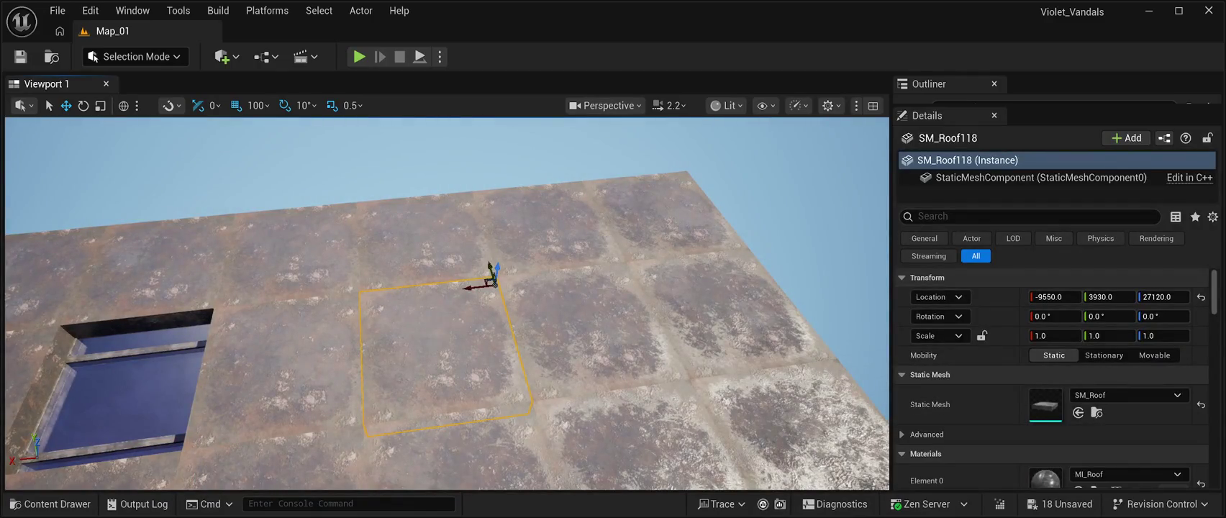
pyautogui.press('Delete')
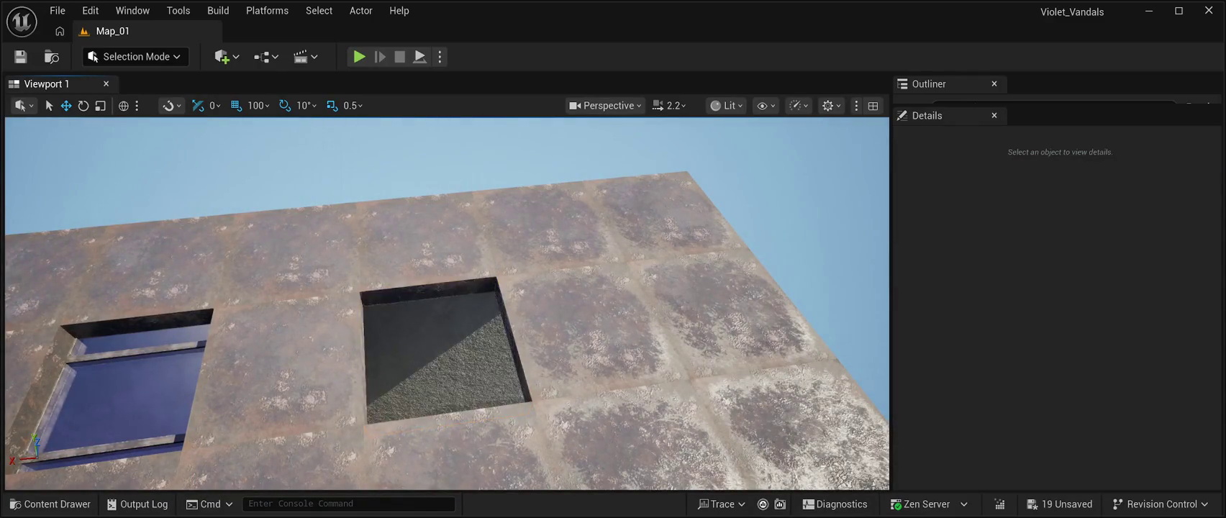
pyautogui.click(130, 381)
pyautogui.hotkey('ctrl', 'd')
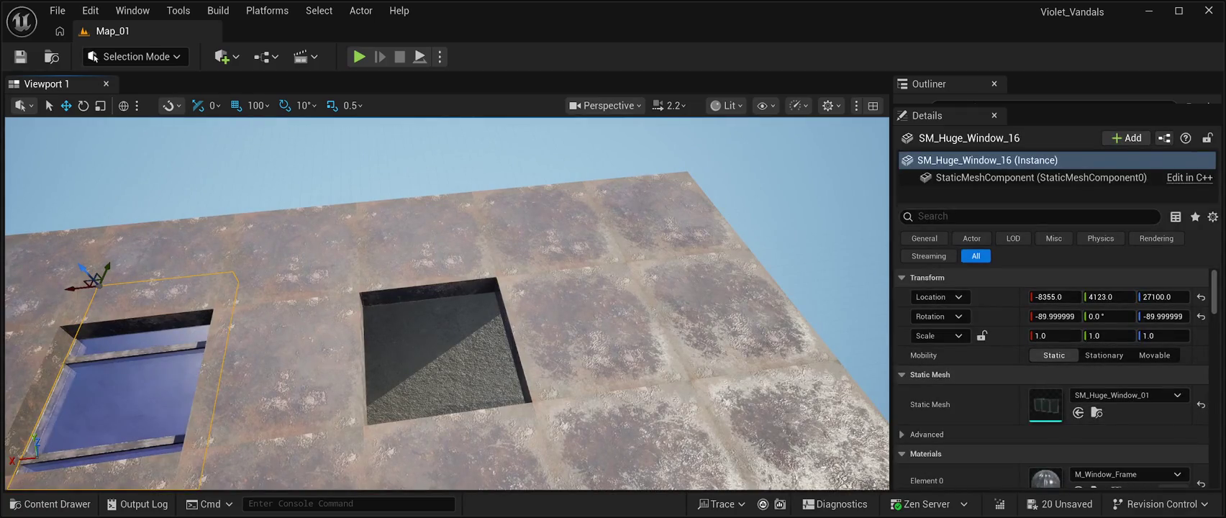
pyautogui.moveTo(70, 289)
pyautogui.mouseDown()
pyautogui.moveTo(357, 299)
pyautogui.moveTo(342, 299)
pyautogui.mouseUp()
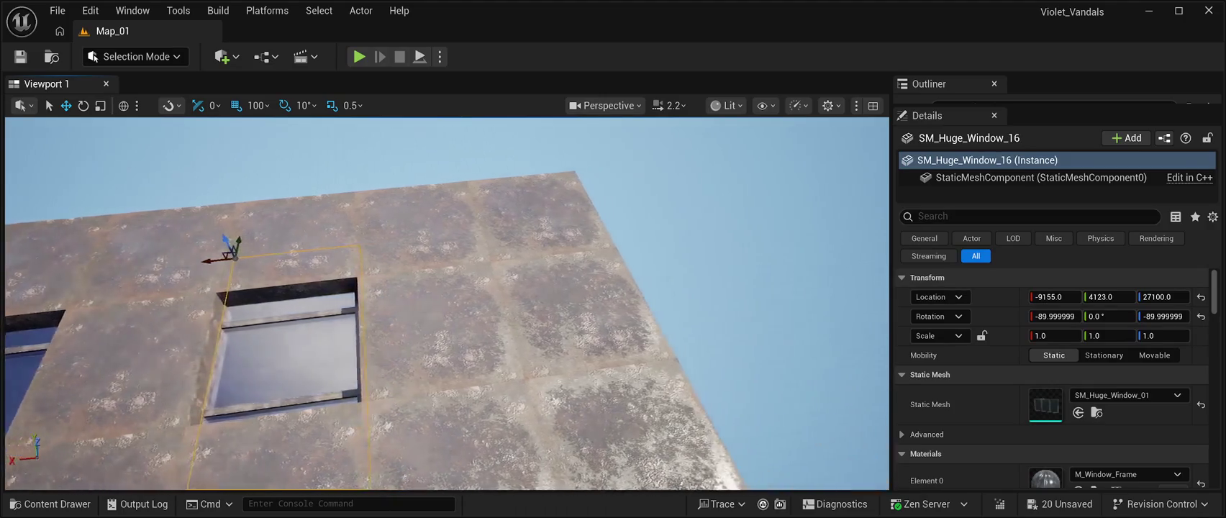
# Delete another roof tile and fill it with SM_Huge_Window_17 at X -9955.
pyautogui.click(557, 320)
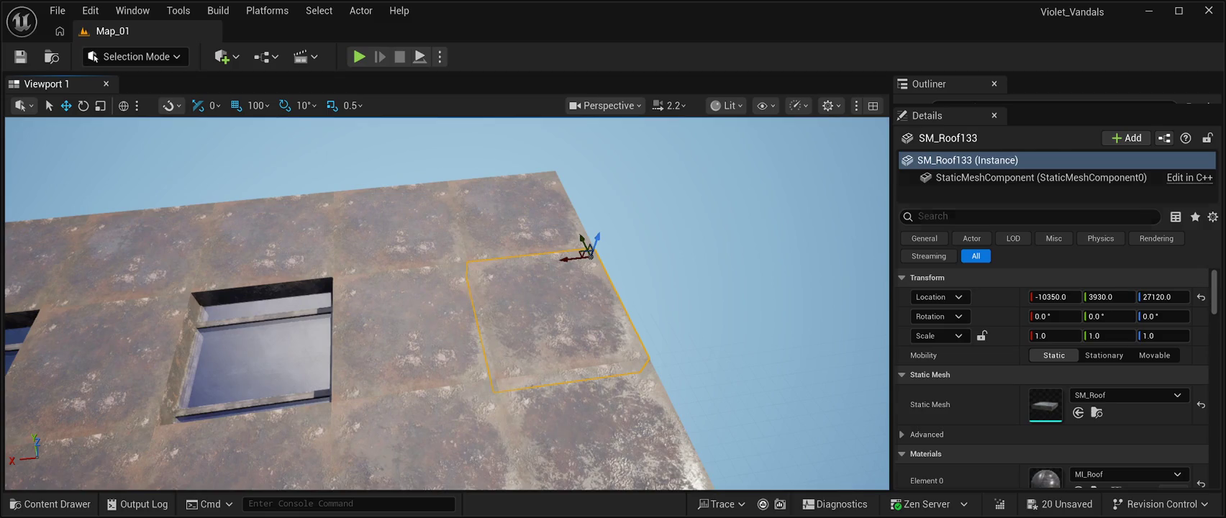
pyautogui.press('Delete')
pyautogui.click(259, 338)
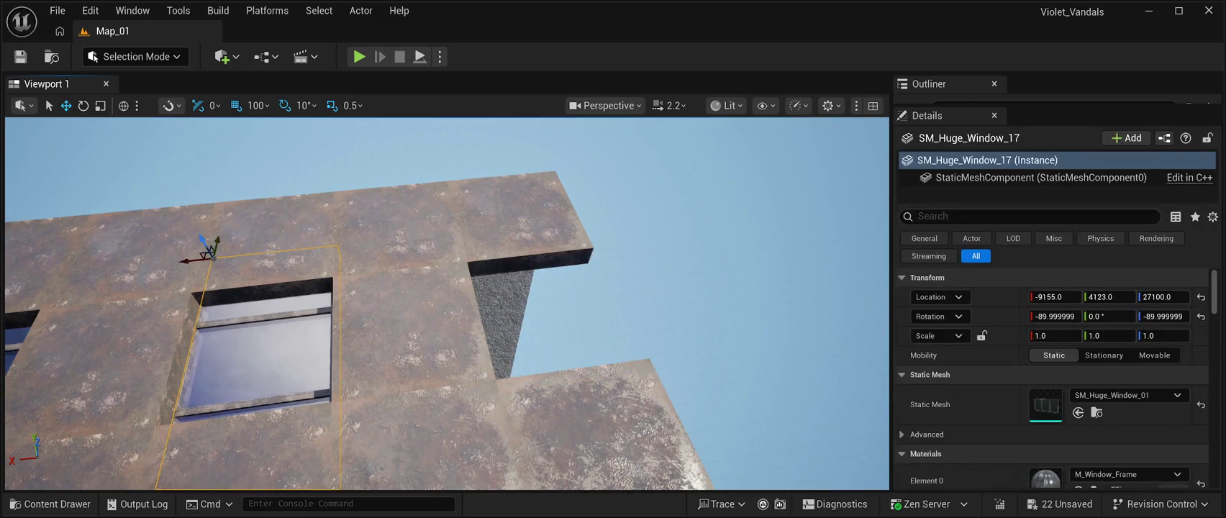
pyautogui.moveTo(196, 264); pyautogui.dragTo(426, 275)
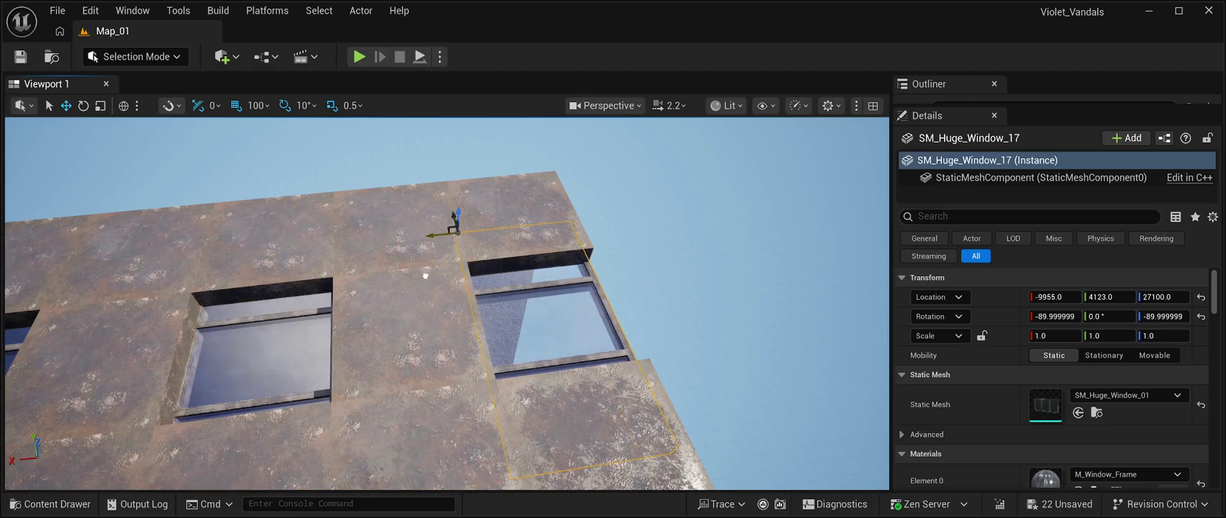
# Fly the camera into the corridor toward the tall windows, then play and stop the level.
pyautogui.press('w')
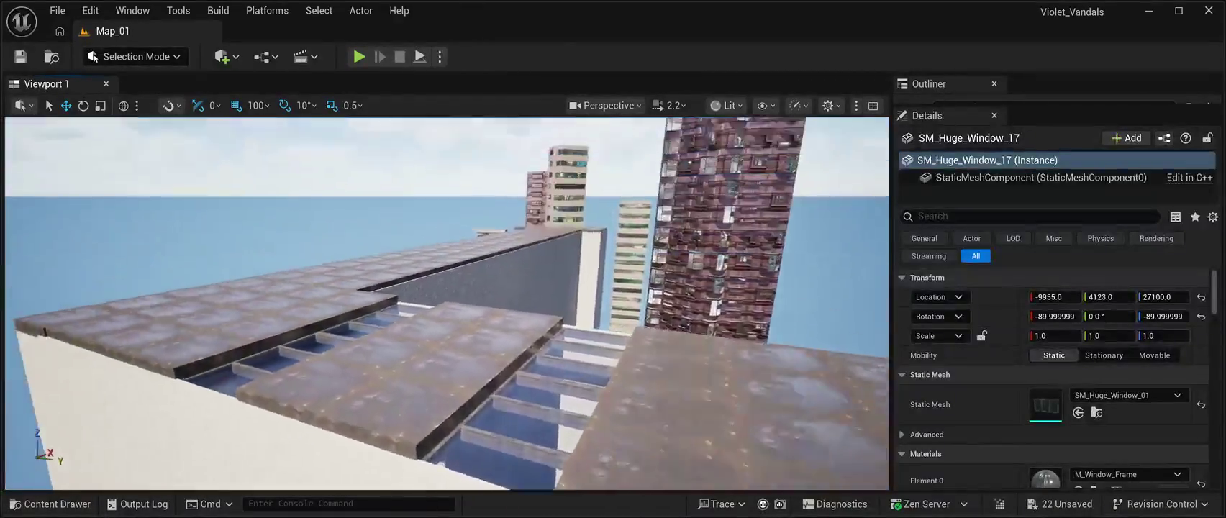
pyautogui.press('w')
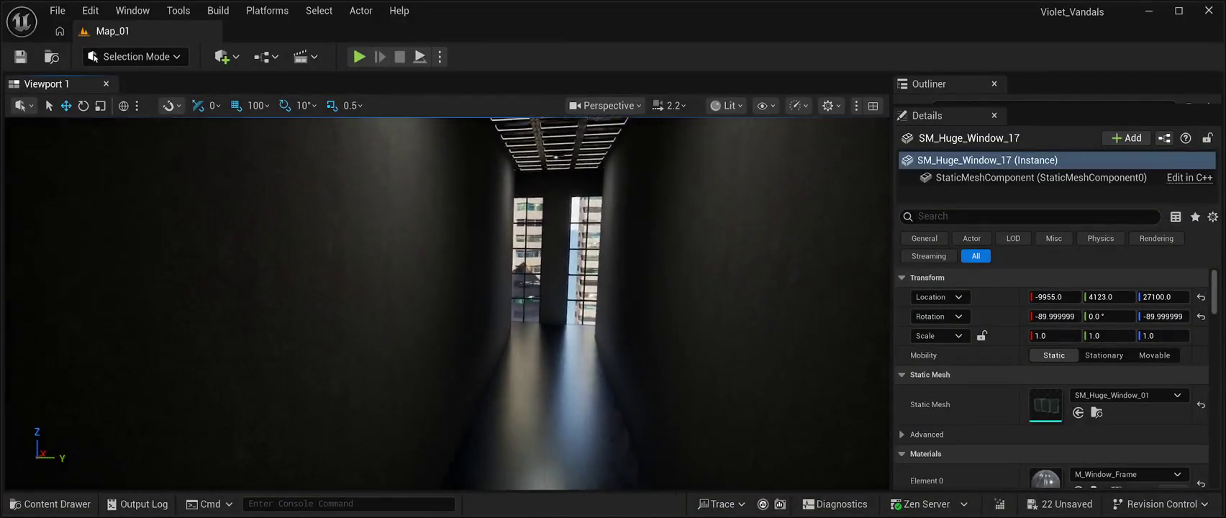
pyautogui.press('w')
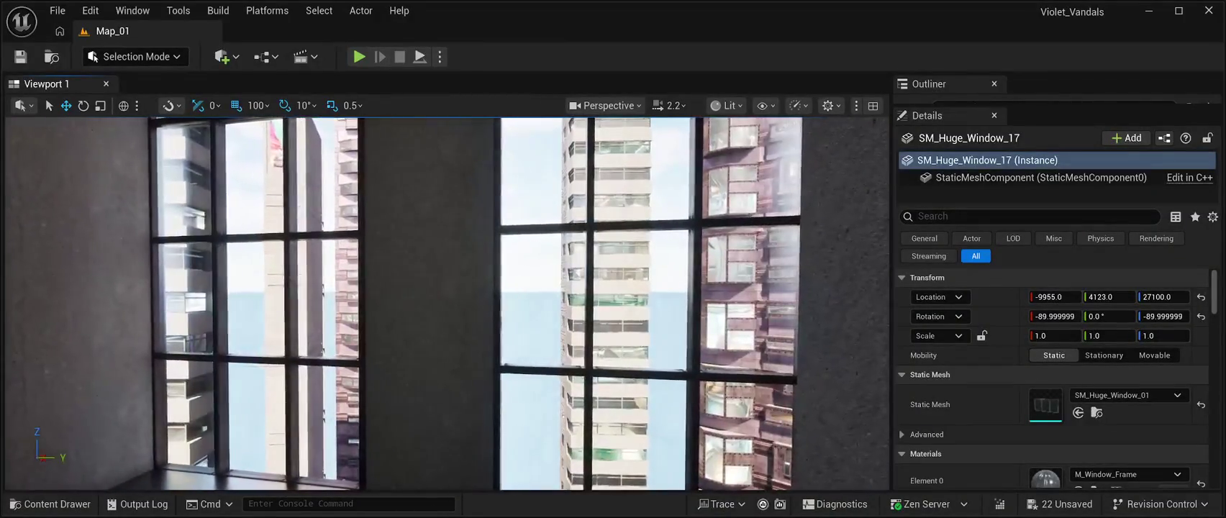
pyautogui.press('w')
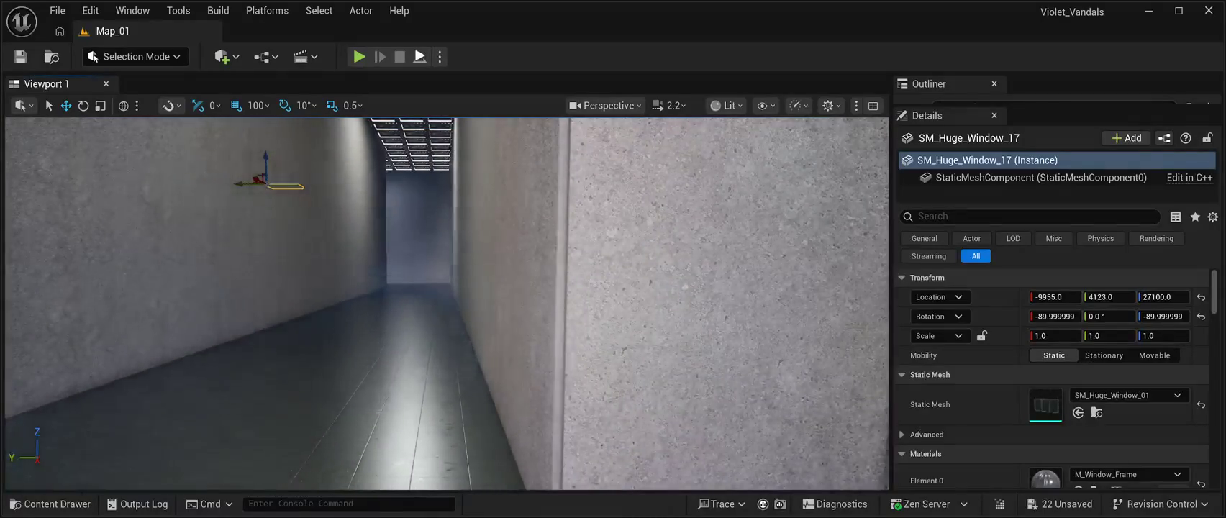
pyautogui.hotkey('alt', 'p')
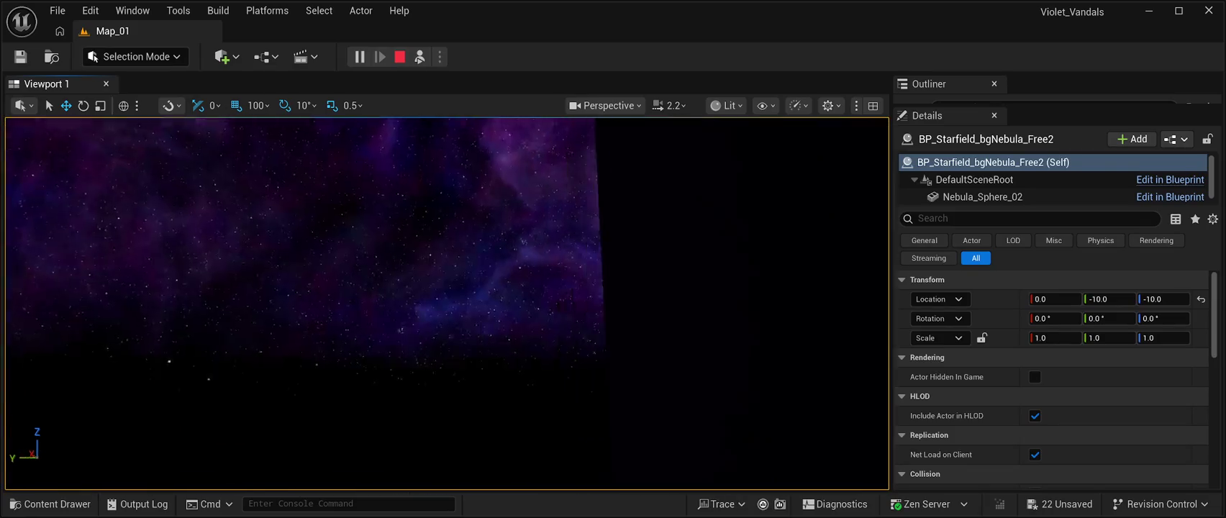
pyautogui.press('Escape')
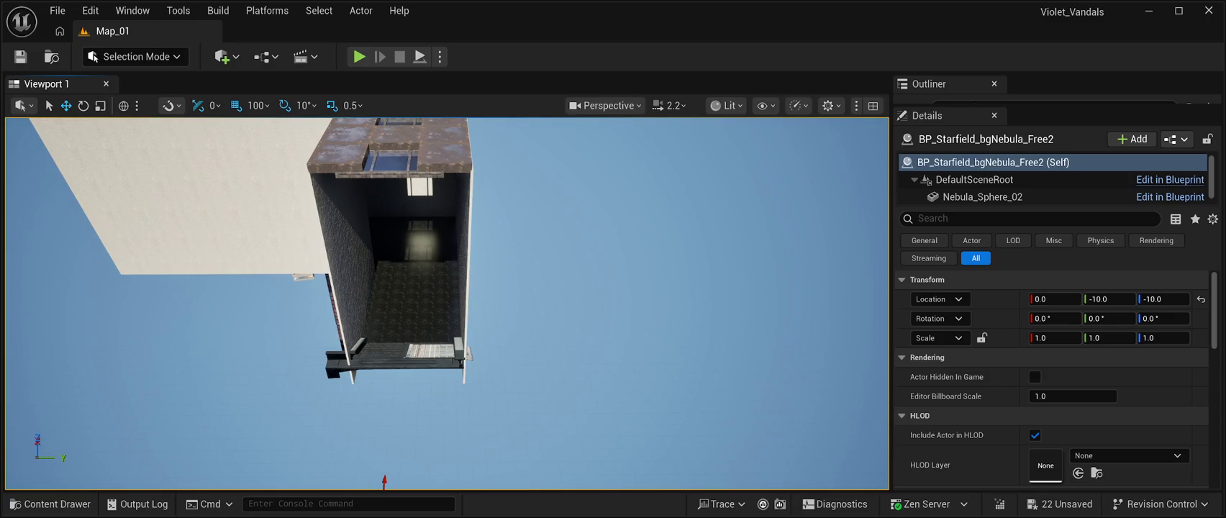
# Zoom the view in toward the building with its roof skylights.
pyautogui.scroll(5, 446, 302)
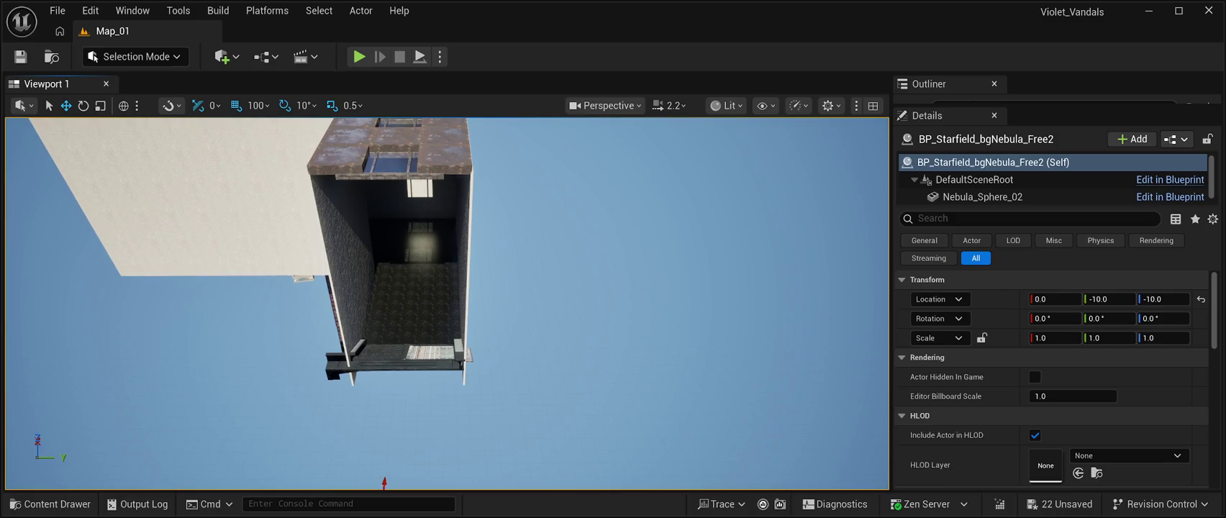
# Move the camera forward into the building's corridor.
pyautogui.scroll(10, 446, 303)
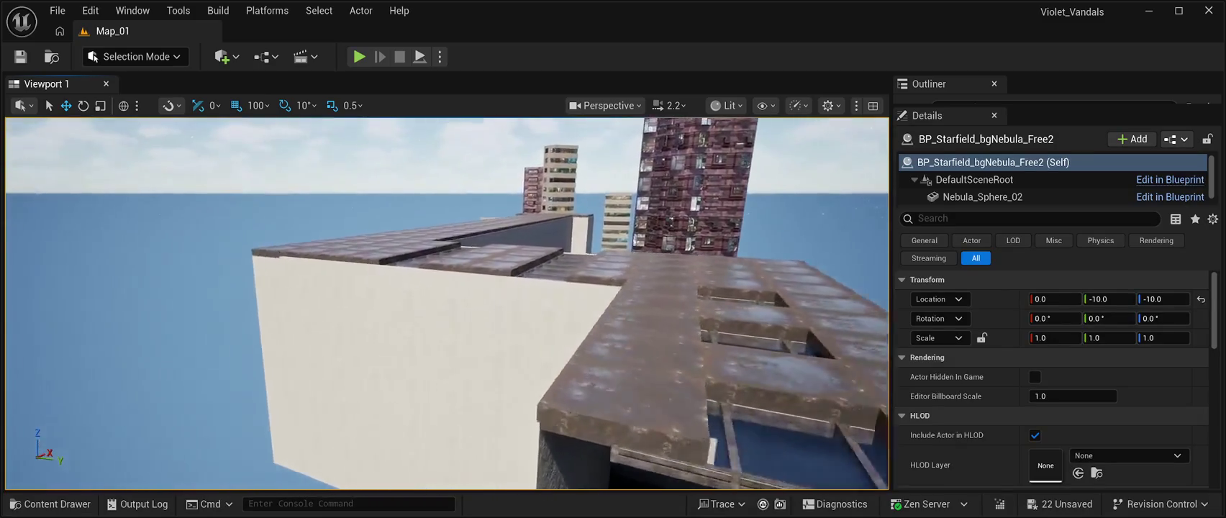
pyautogui.scroll(10, 446, 303)
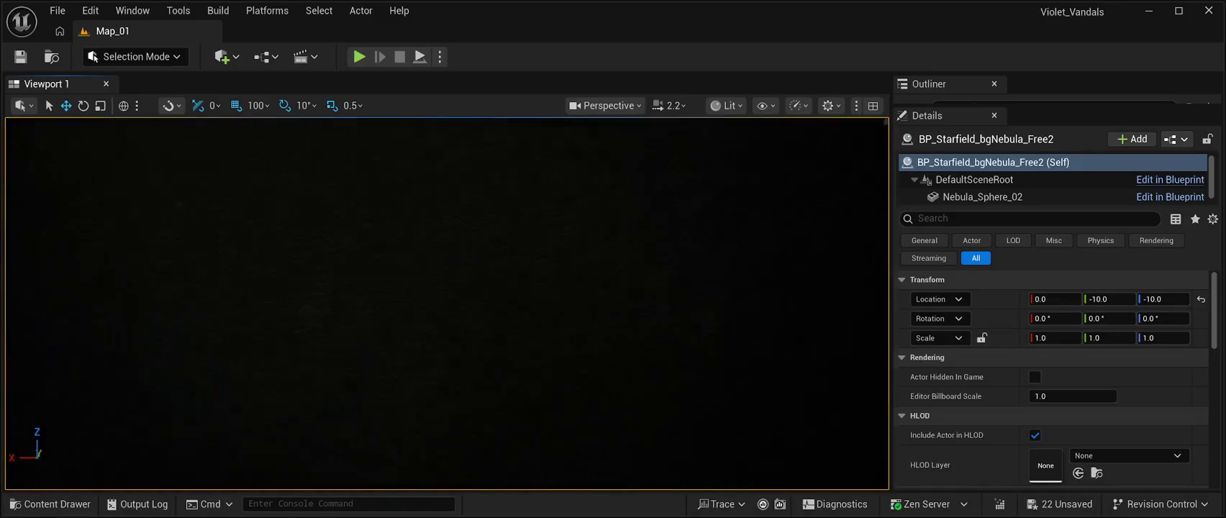
pyautogui.scroll(3, 446, 302)
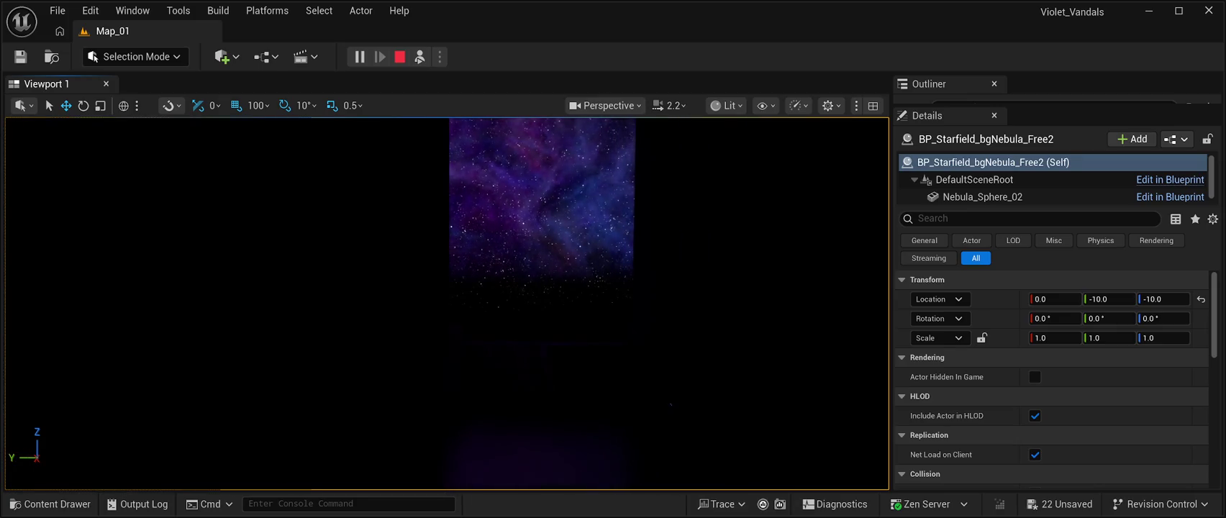
# Stop play mode, preview the level once more, then return to the editor with the Content Drawer.
pyautogui.press('Escape')
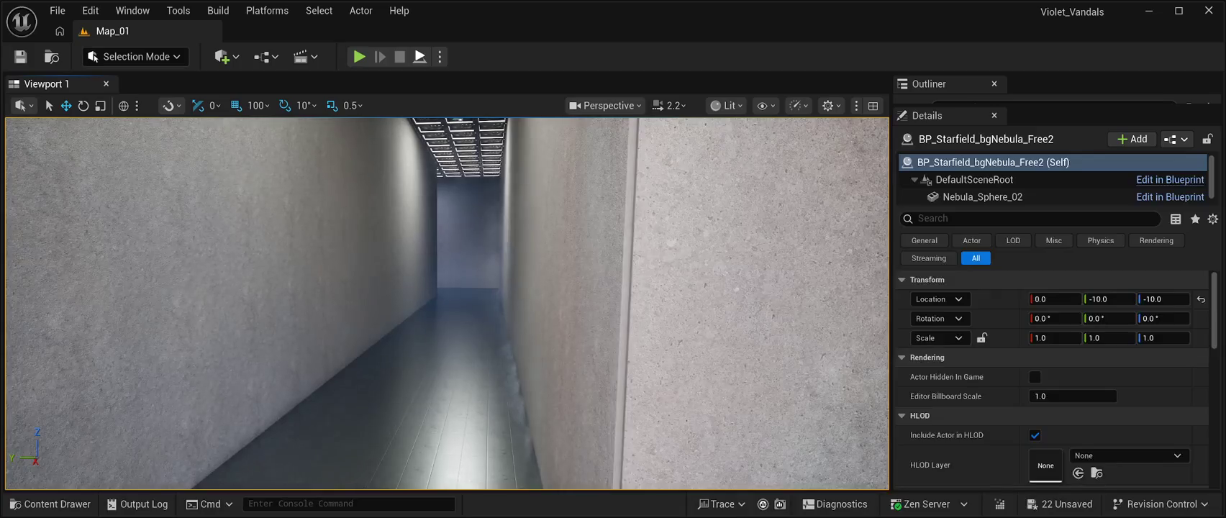
pyautogui.hotkey('alt', 'p')
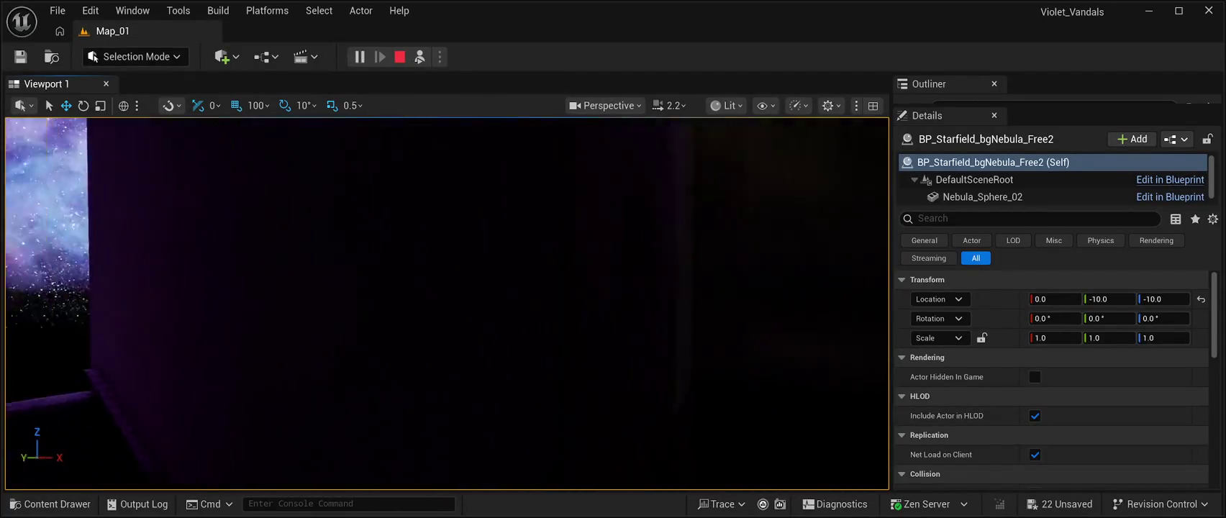
pyautogui.press('Escape')
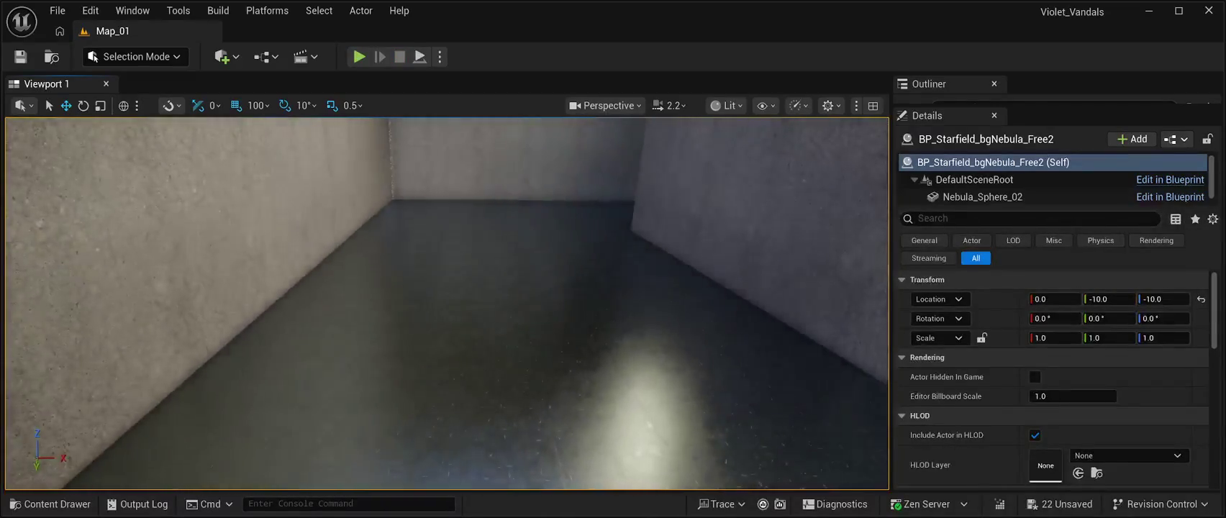
pyautogui.hotkey('ctrl', 'space')
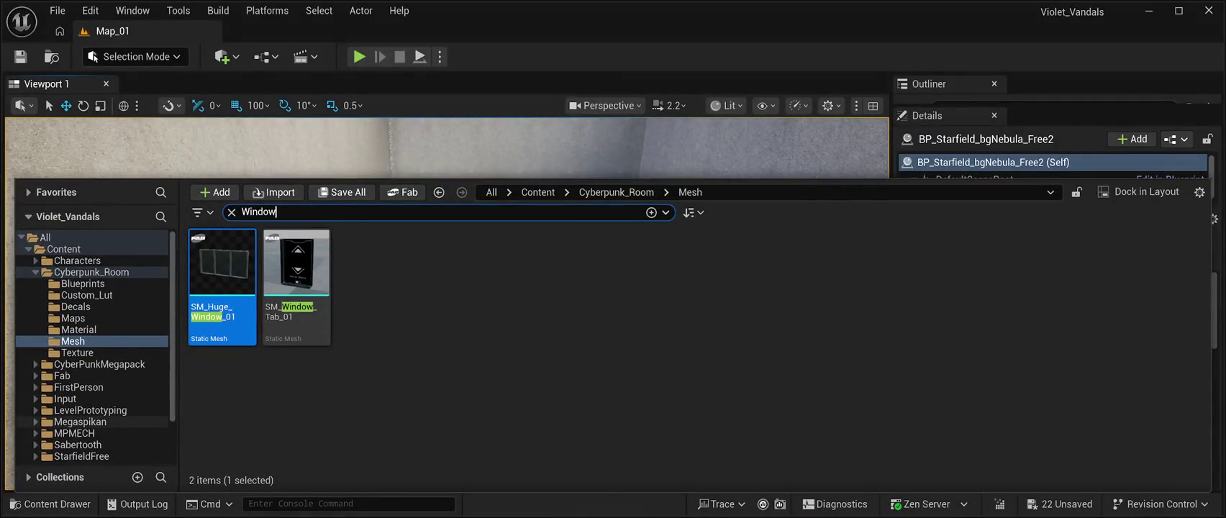
# Expand the Sabertooth folder in the Content Drawer and open its Mesh folder.
pyautogui.scroll(-3, 94, 422)
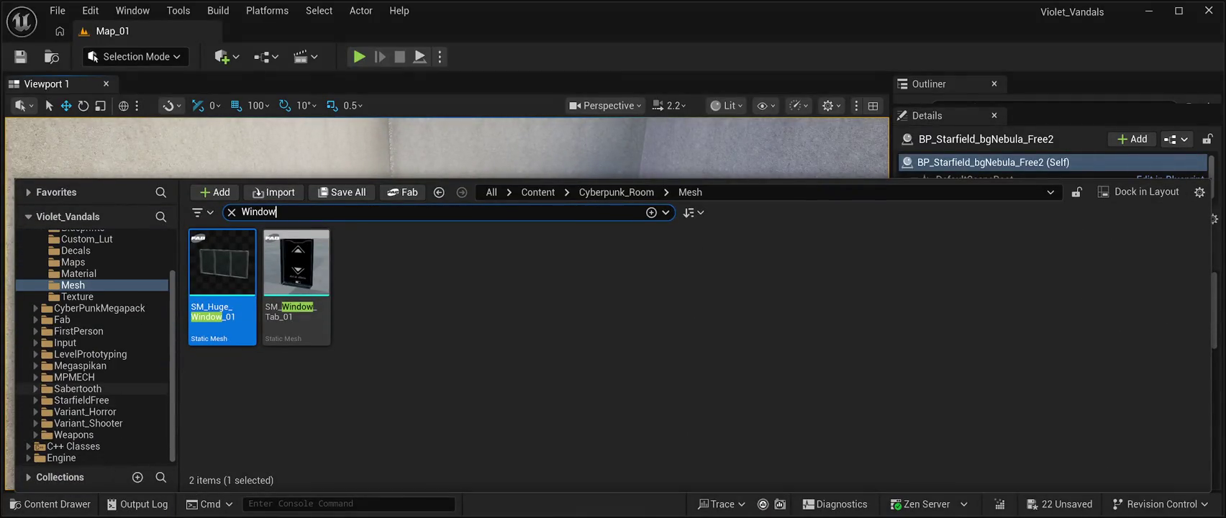
pyautogui.click(36, 389)
pyautogui.scroll(-2, 87, 395)
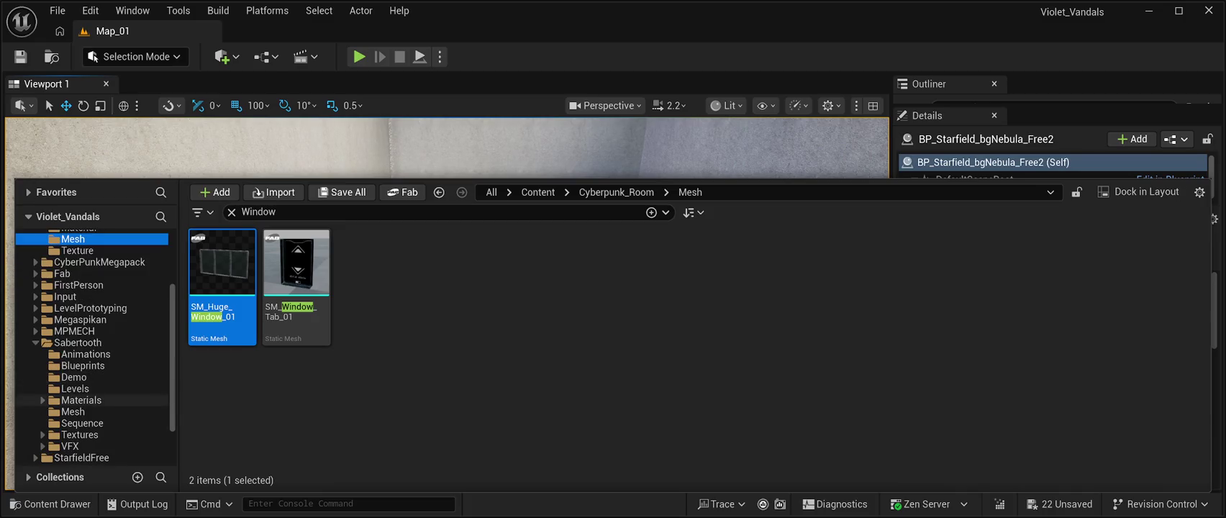
pyautogui.click(72, 412)
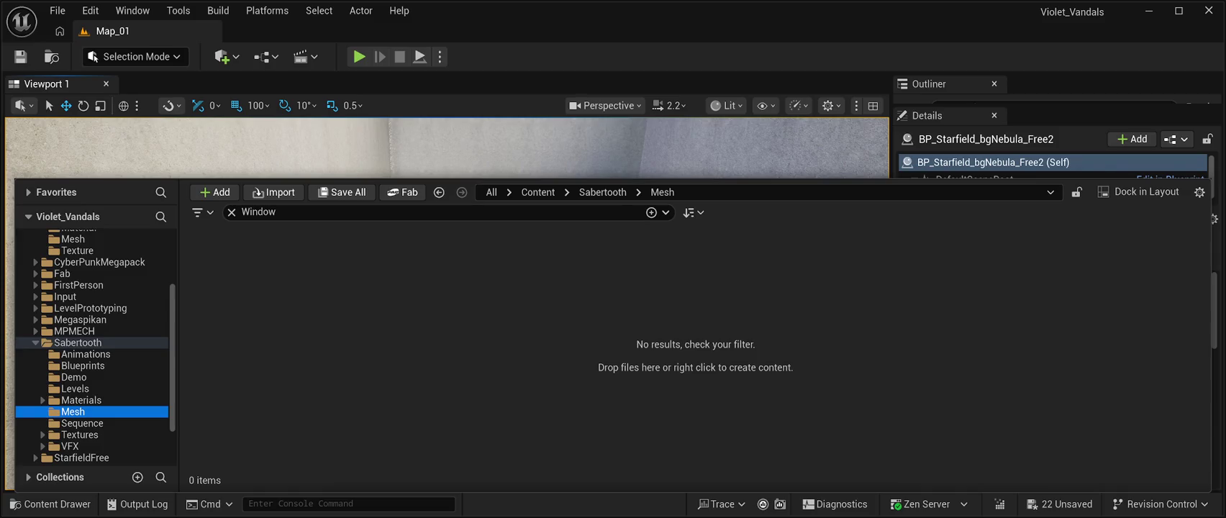
pyautogui.click(42, 400)
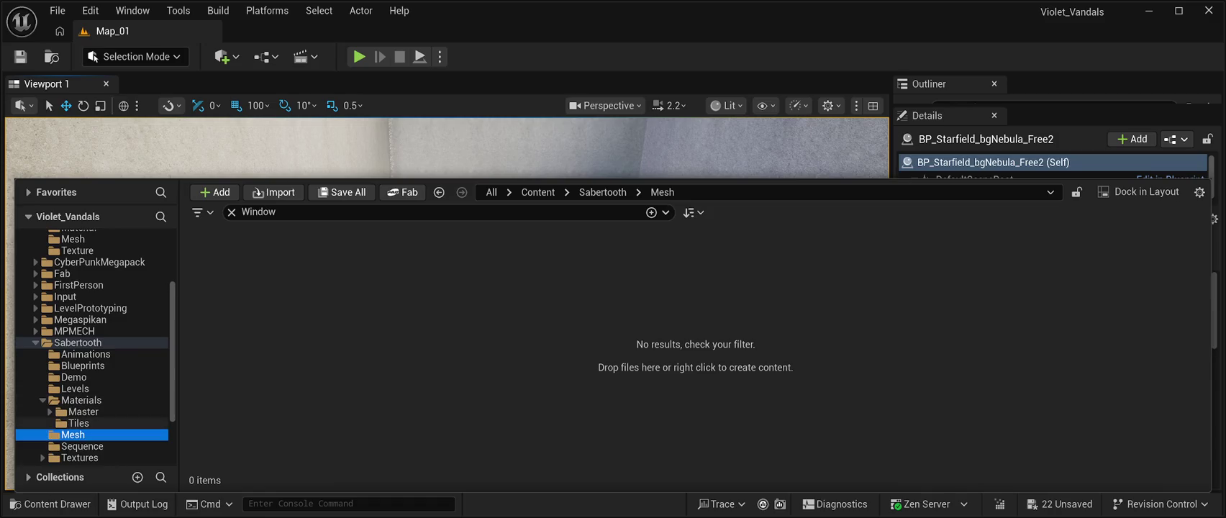
pyautogui.click(42, 399)
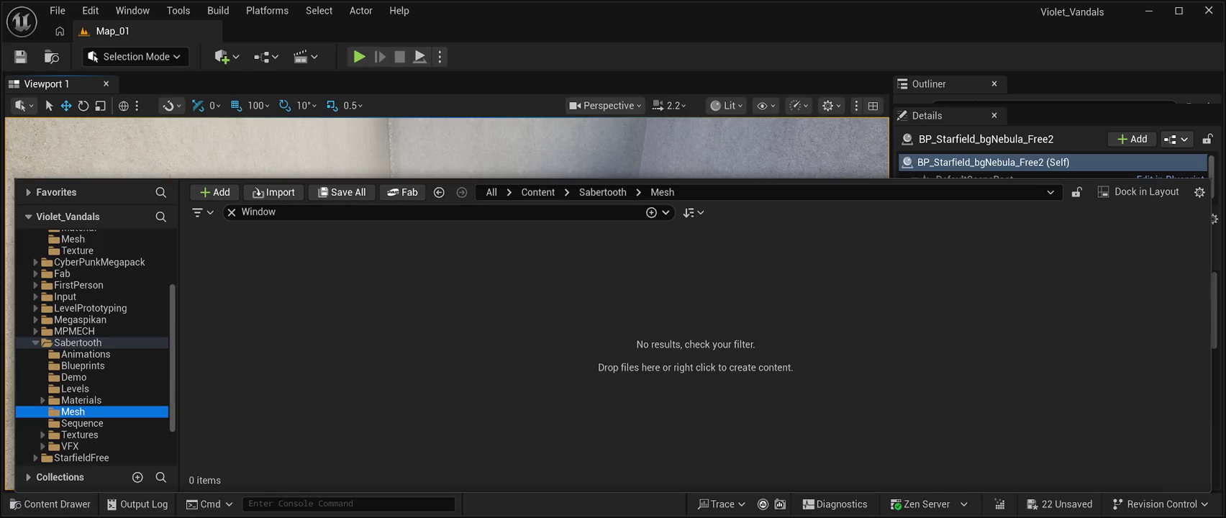
pyautogui.hotkey('ctrl', 'space')
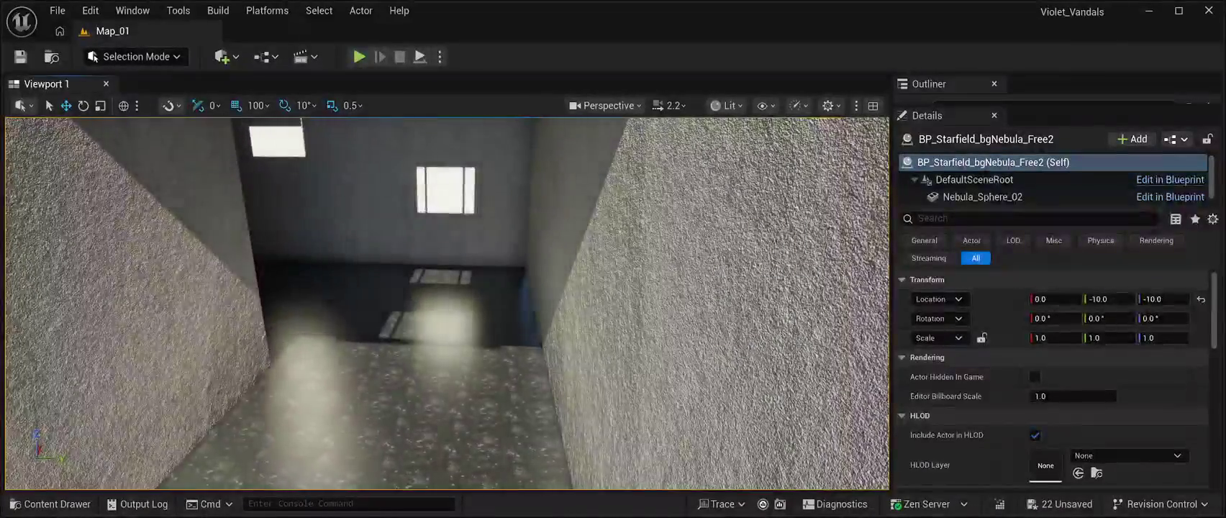
# Clear the 'Window' search filter in Sabertooth Mesh and select SKM_SteampunkCat.
pyautogui.hotkey('ctrl', 'space')
pyautogui.click(73, 411)
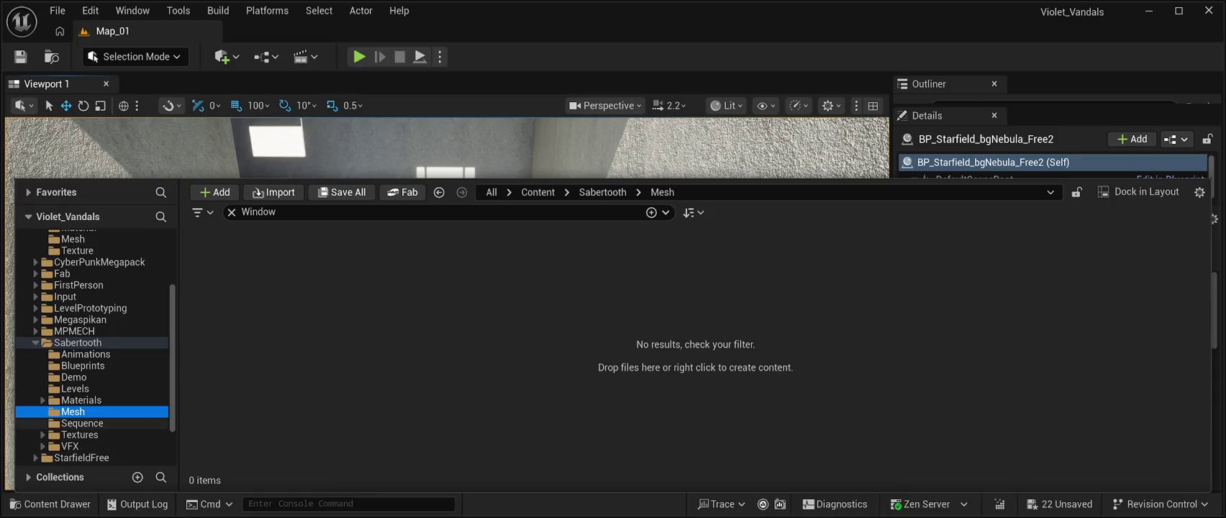
pyautogui.scroll(4, 96, 345)
pyautogui.scroll(-3, 96, 345)
pyautogui.click(276, 211)
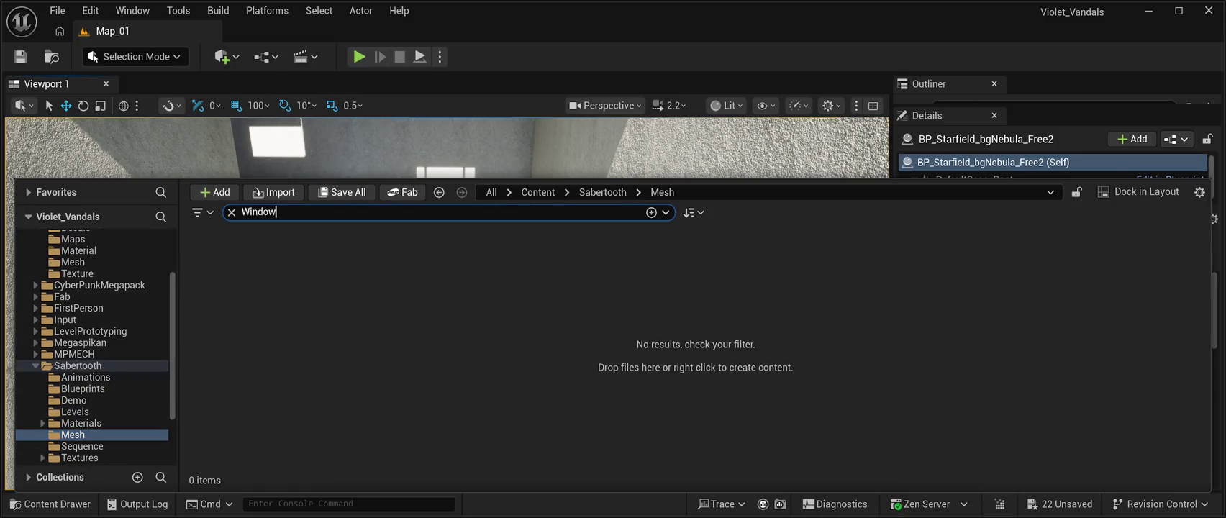
pyautogui.press('BackSpace')
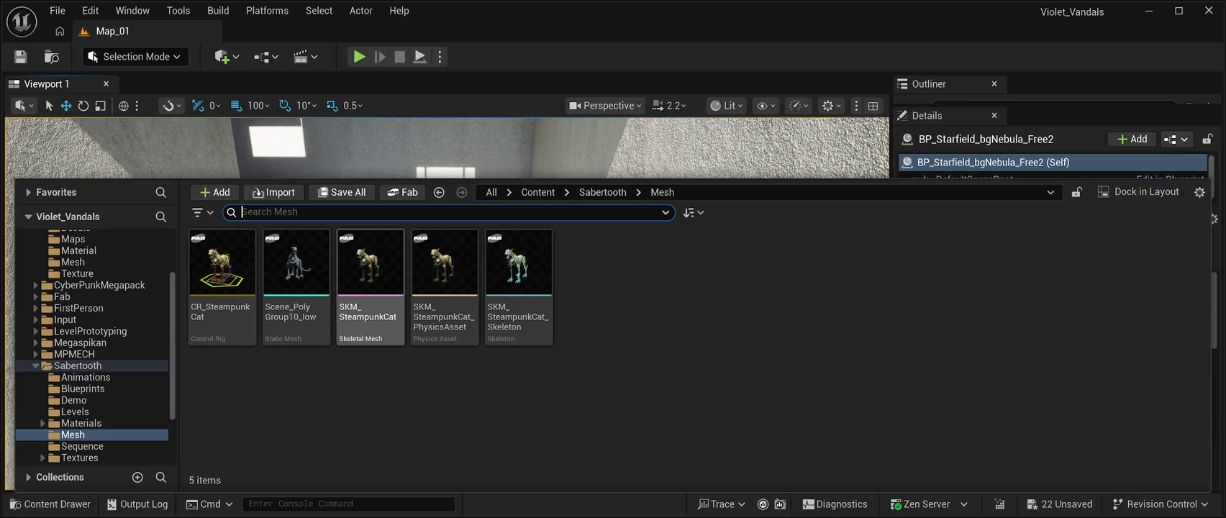
pyautogui.click(369, 273)
# Place SKM_SteampunkCat on the room floor and turn it around about 180 degrees.
pyautogui.hotkey('ctrl', 'space')
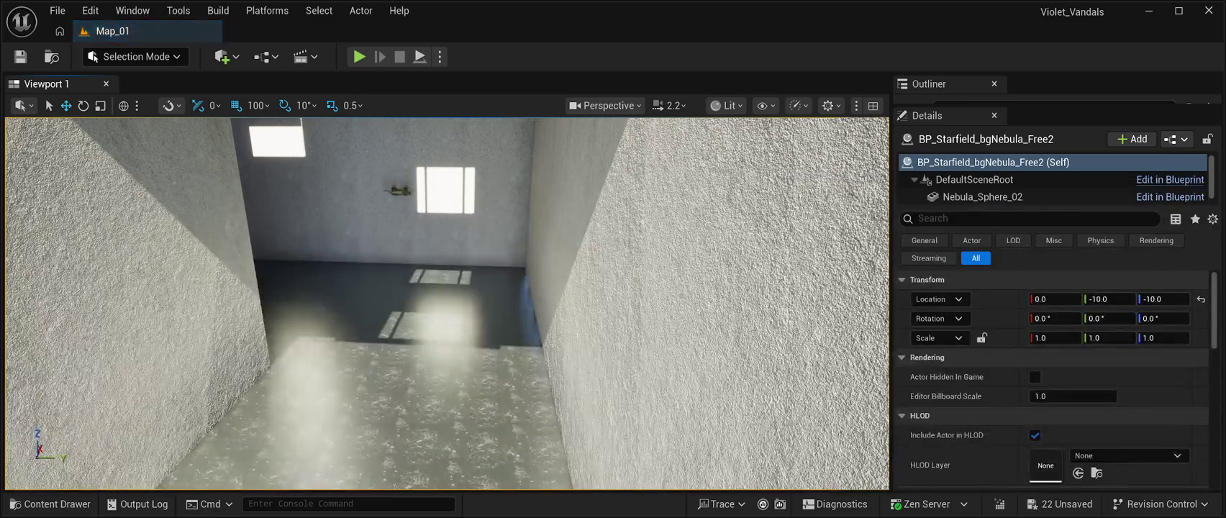
pyautogui.moveTo(403, 274); pyautogui.dragTo(410, 291)
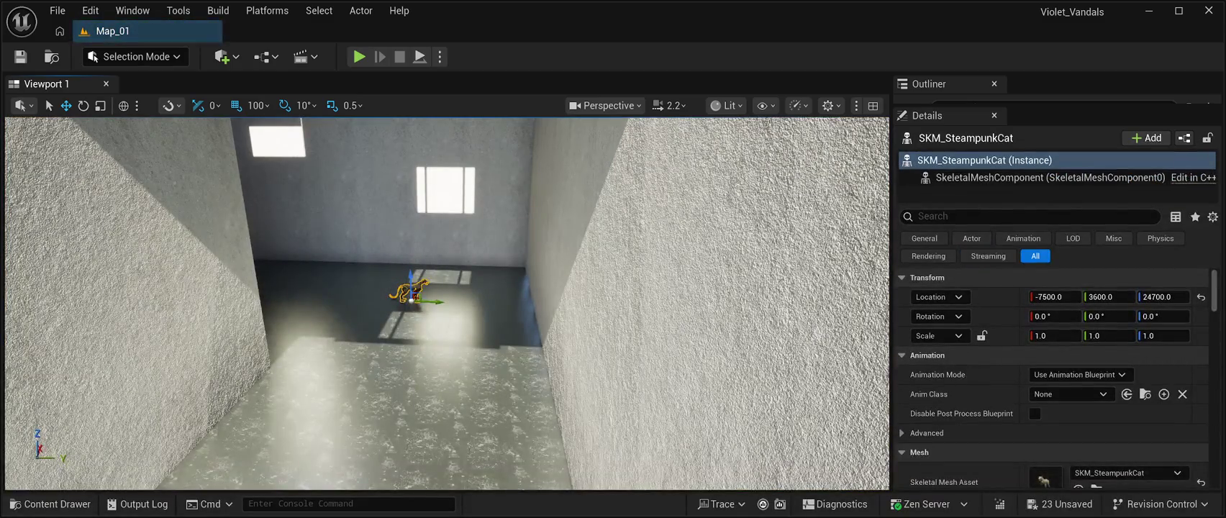
pyautogui.press('e')
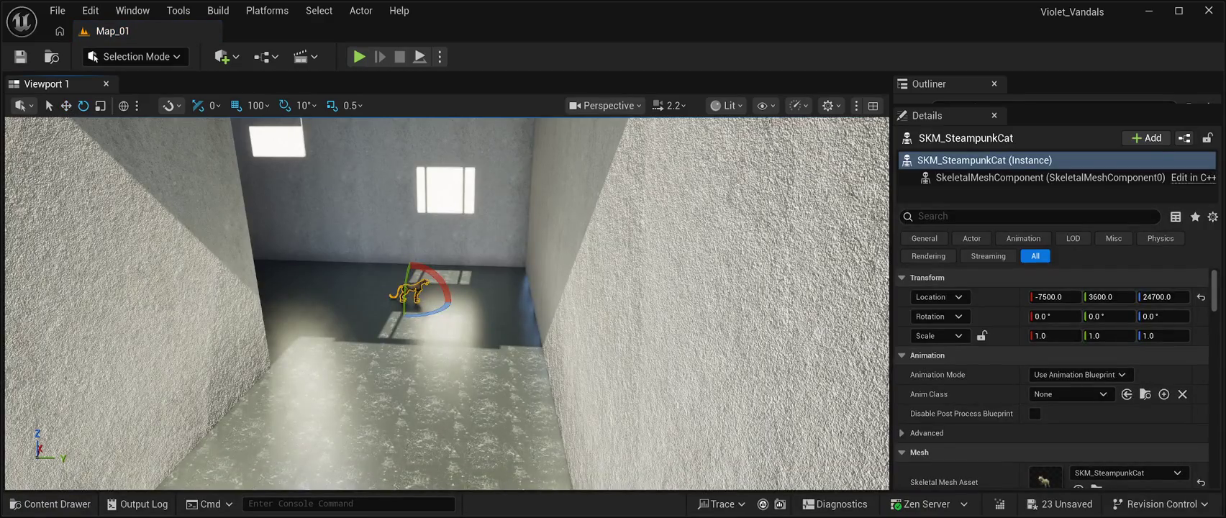
pyautogui.moveTo(430, 312)
pyautogui.mouseDown()
pyautogui.moveTo(381, 323)
pyautogui.moveTo(401, 320)
pyautogui.mouseUp()
# Duplicate the cat into a row of four, arrange the copies, and save the level.
pyautogui.hotkey('ctrl', 'd')
pyautogui.press('w')
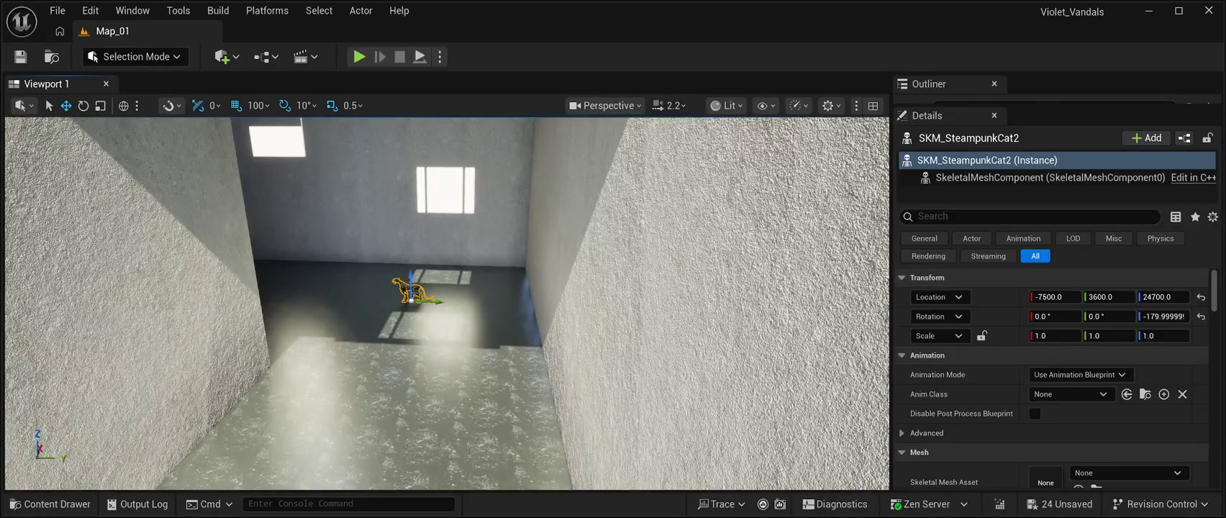
pyautogui.press('f')
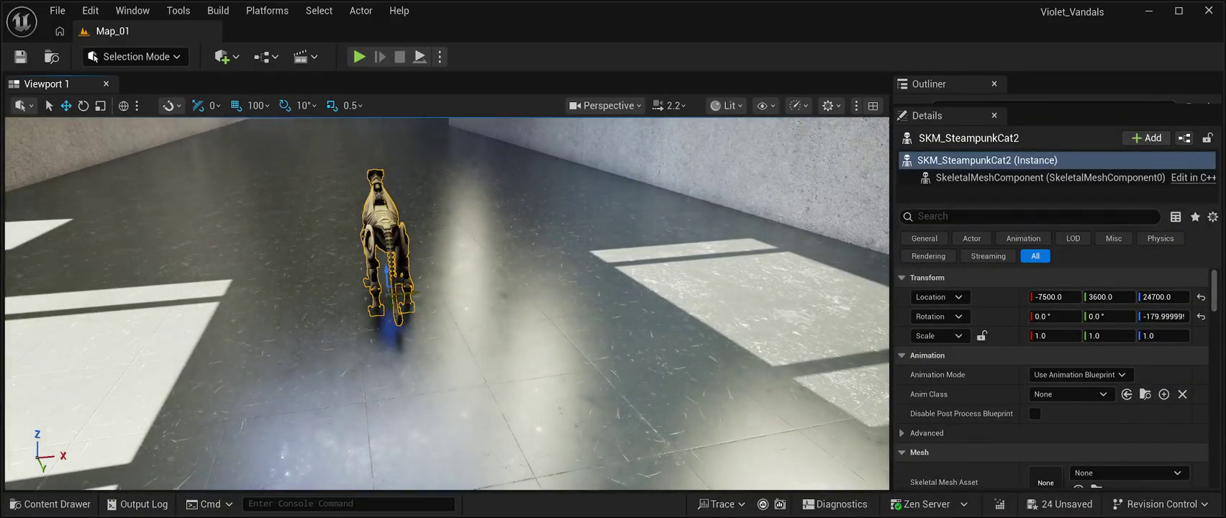
pyautogui.hotkey('ctrl', 'd')
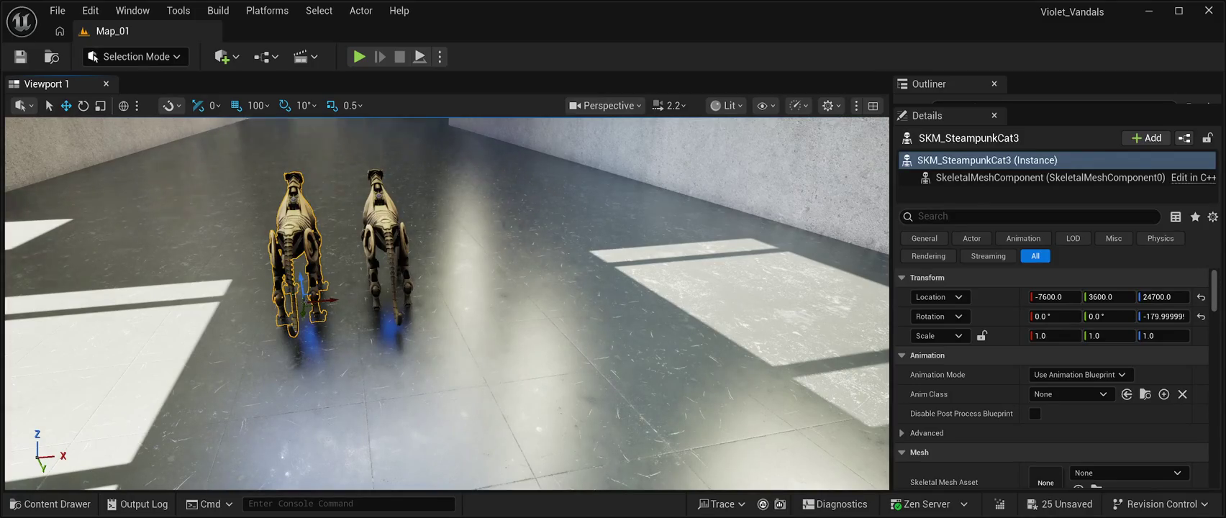
pyautogui.hotkey('ctrl', 'd')
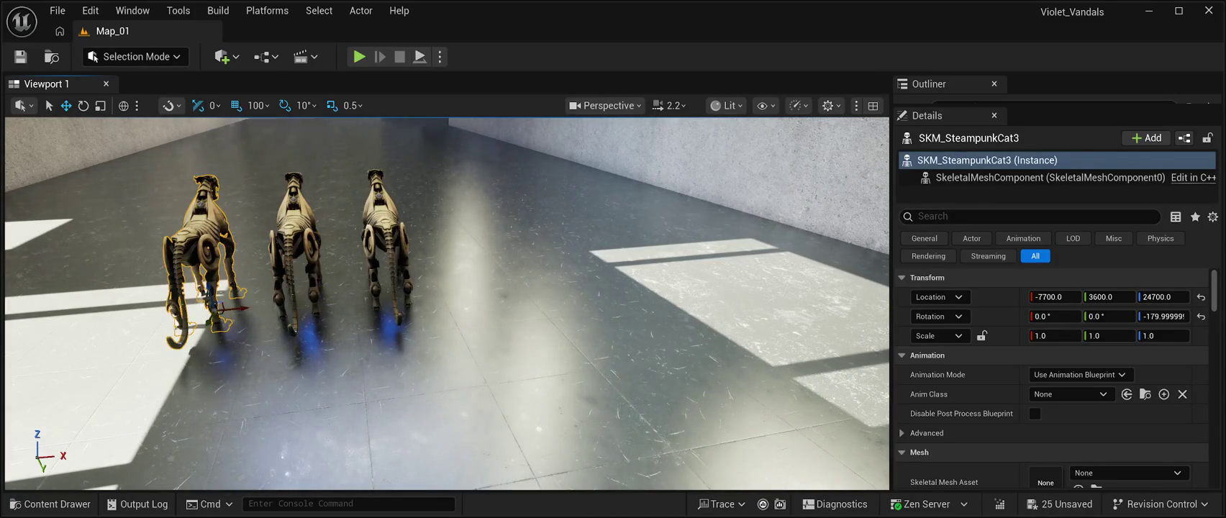
pyautogui.click(388, 252)
pyautogui.click(295, 244)
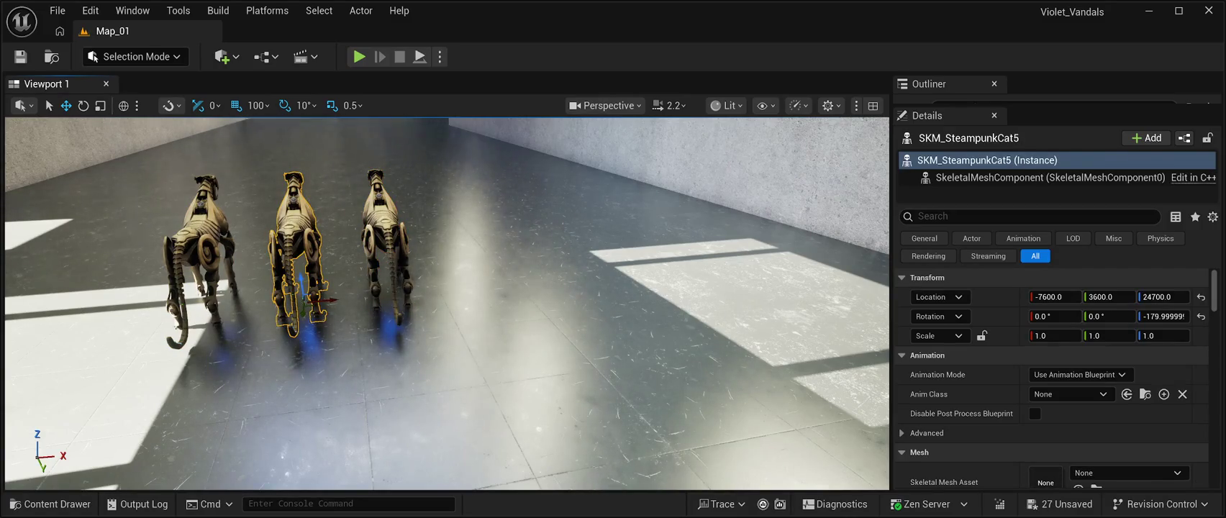
pyautogui.moveTo(306, 295); pyautogui.dragTo(468, 288)
pyautogui.press('1')
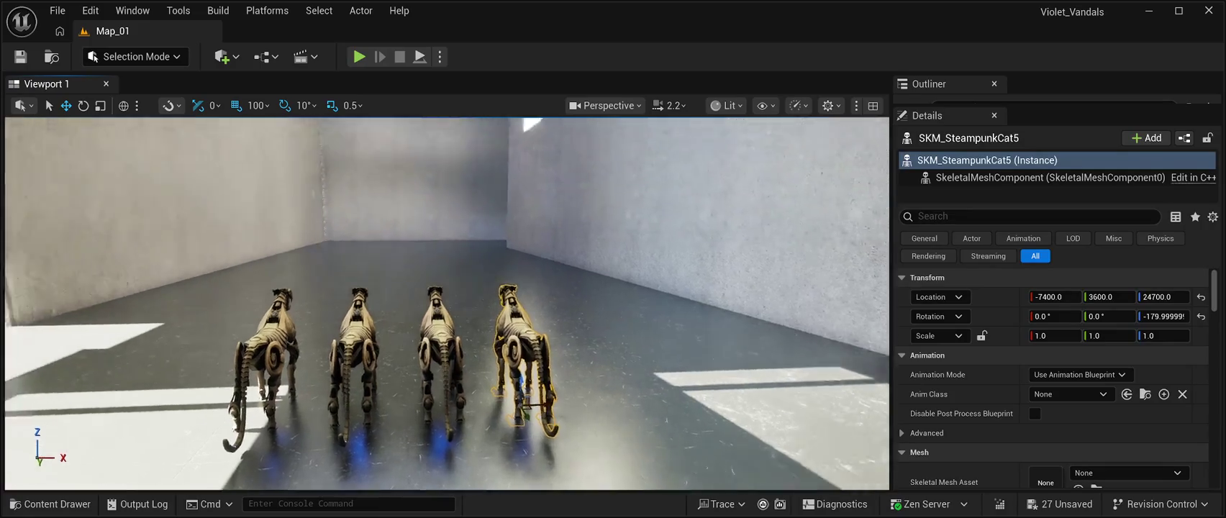
pyautogui.hotkey('ctrl', 's')
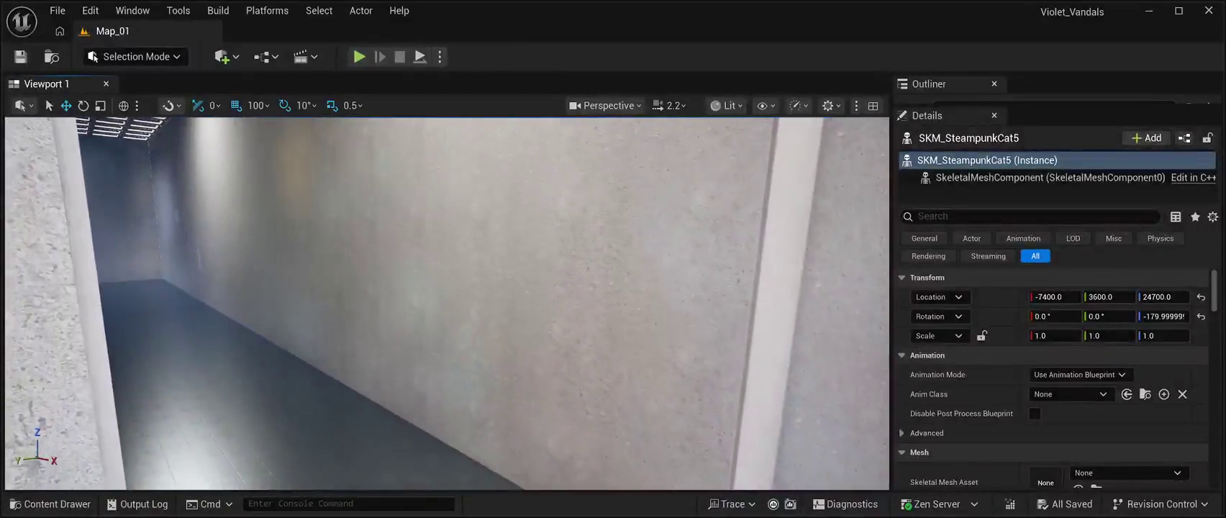
# Run the level in Play-in-Editor and inspect the Cube430 wall and nebula starfield backdrop.
pyautogui.hotkey('alt', 'p')
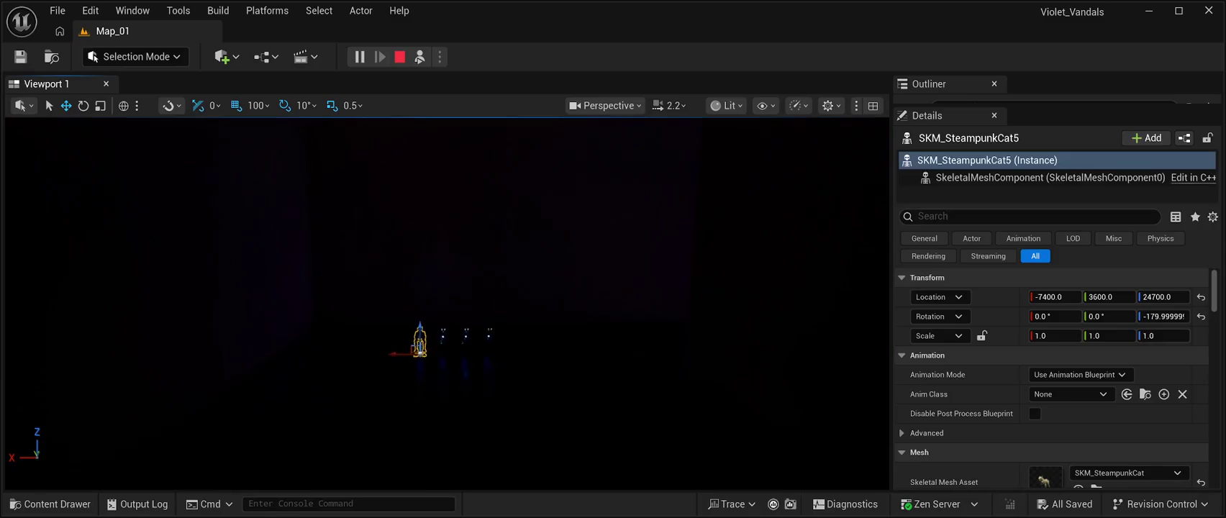
pyautogui.click(532, 267)
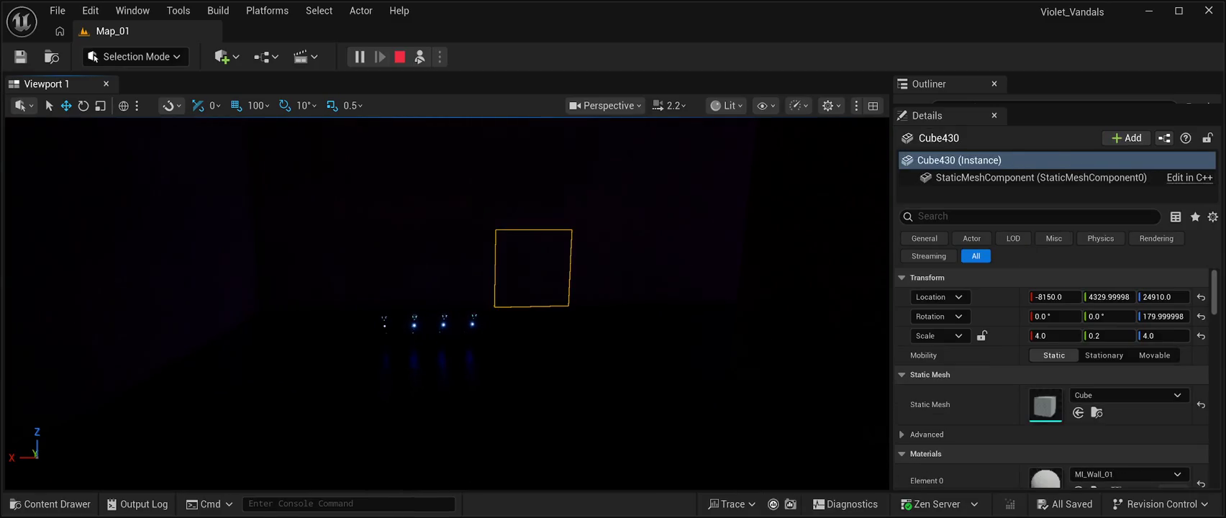
pyautogui.click(532, 268)
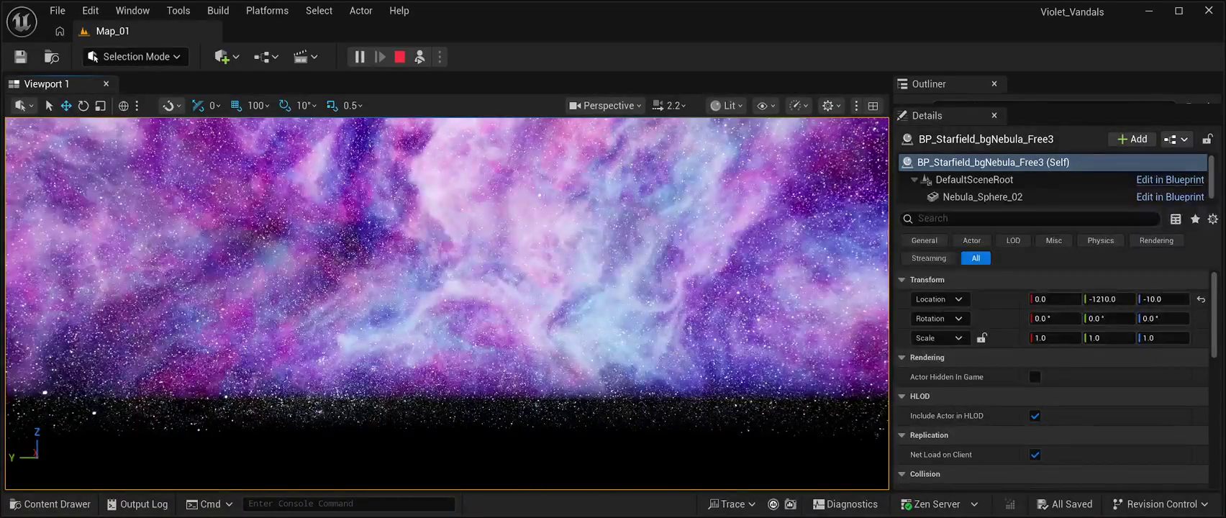
# Stop Play-in-Editor and adjust the viewport back onto the building.
pyautogui.press('Escape')
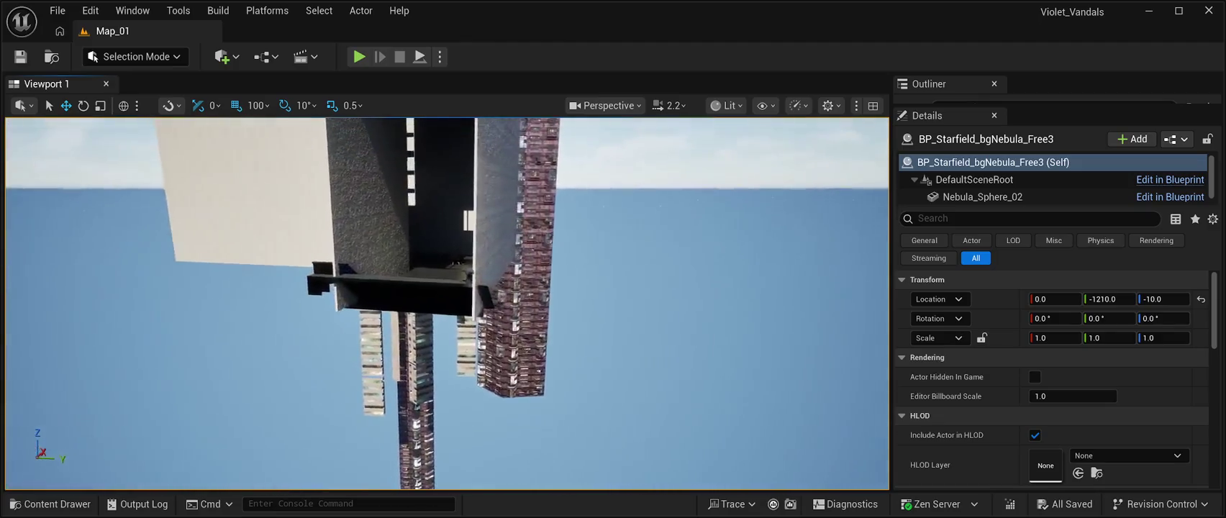
pyautogui.scroll(5, 446, 302)
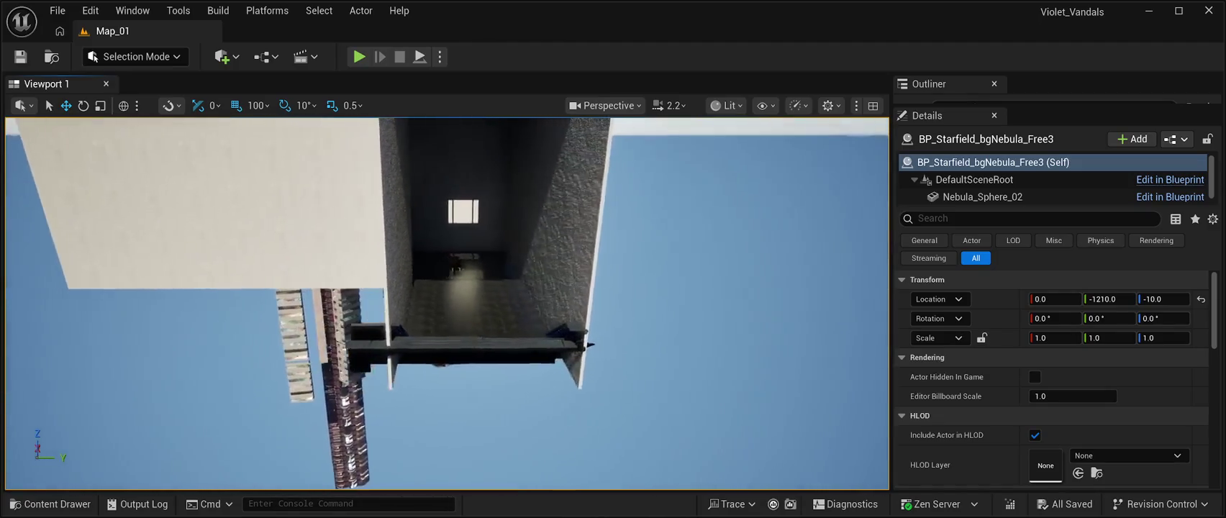
pyautogui.scroll(-5, 446, 302)
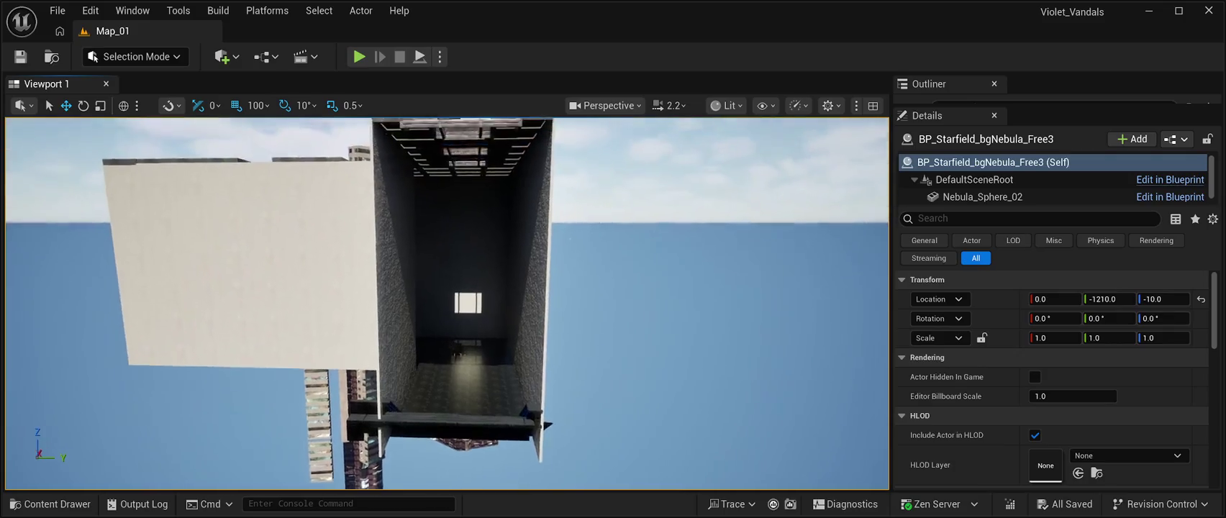
pyautogui.scroll(10, 446, 302)
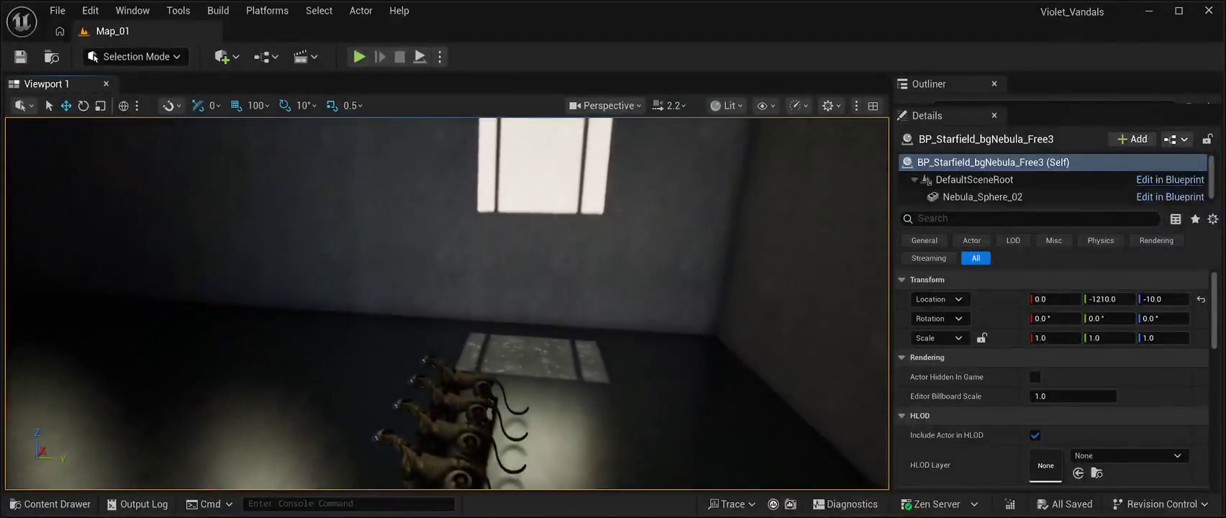